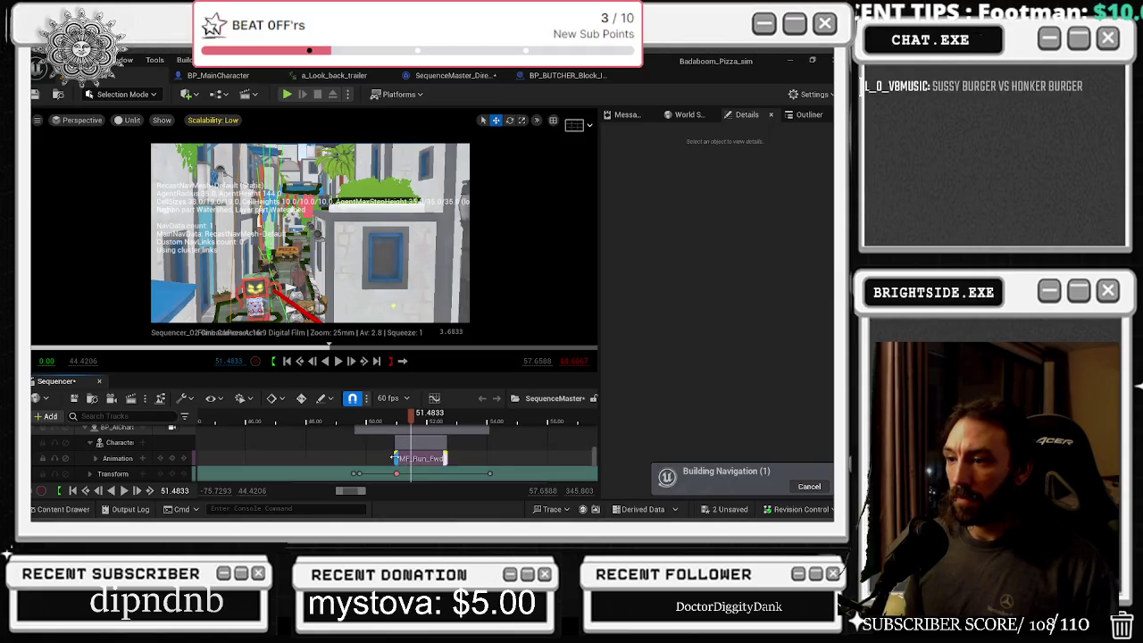
- Extend the MF_Run_Fwd animation section by about 2.87 seconds and play the sequence back
{"action": "left_click", "coordinate": [446, 449]}
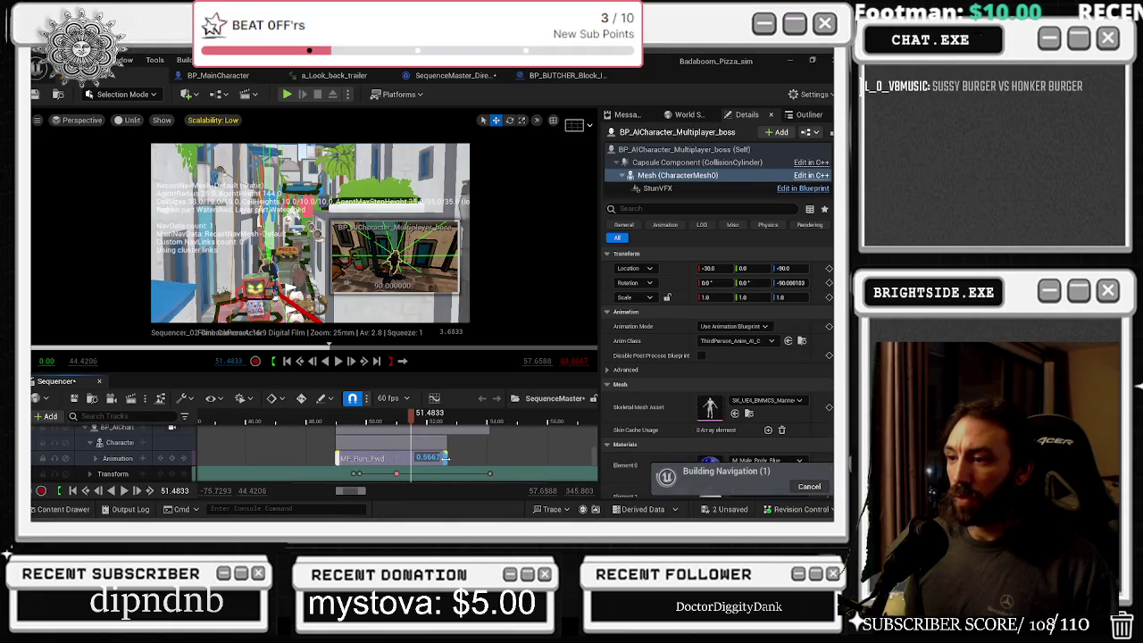
{"action": "left_click_drag", "start_coordinate": [446, 449], "coordinate": [533, 456]}
{"action": "key", "text": "space"}
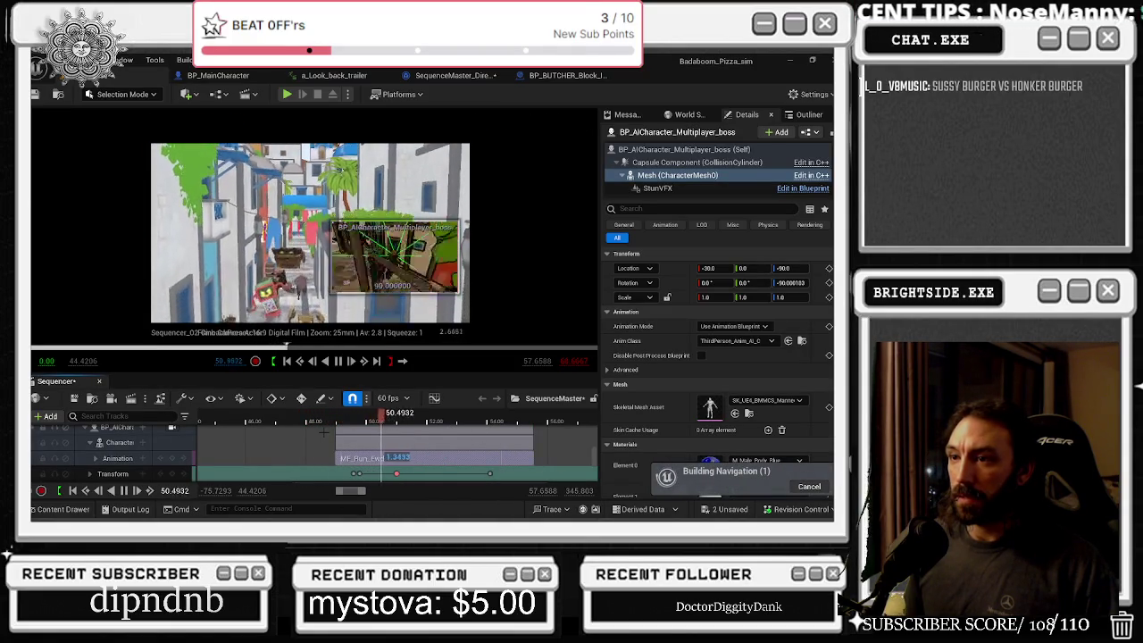
{"action": "scroll", "coordinate": [133, 465], "scroll_direction": "down", "scroll_amount": 1}
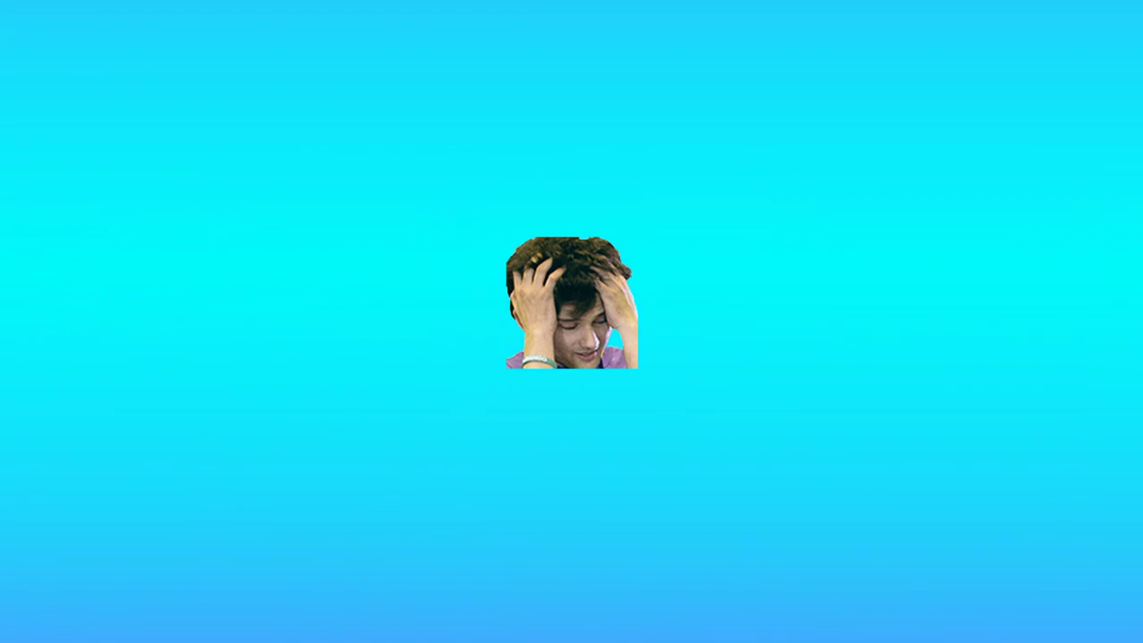
- Stop Sequencer playback partway through the extended MF_Run_Fwd run
{"action": "key", "text": "space"}
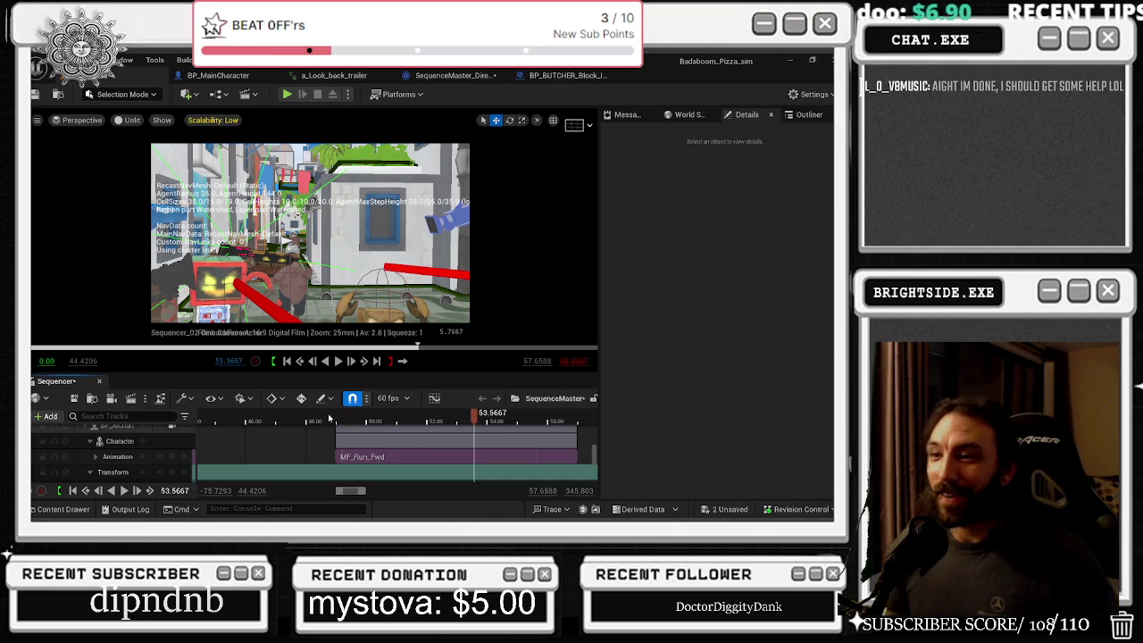
- Replay the sequence, then bring up the browser showing The Pharcyde 'Passin' Me By' video
{"action": "key", "text": "alt+Tab"}
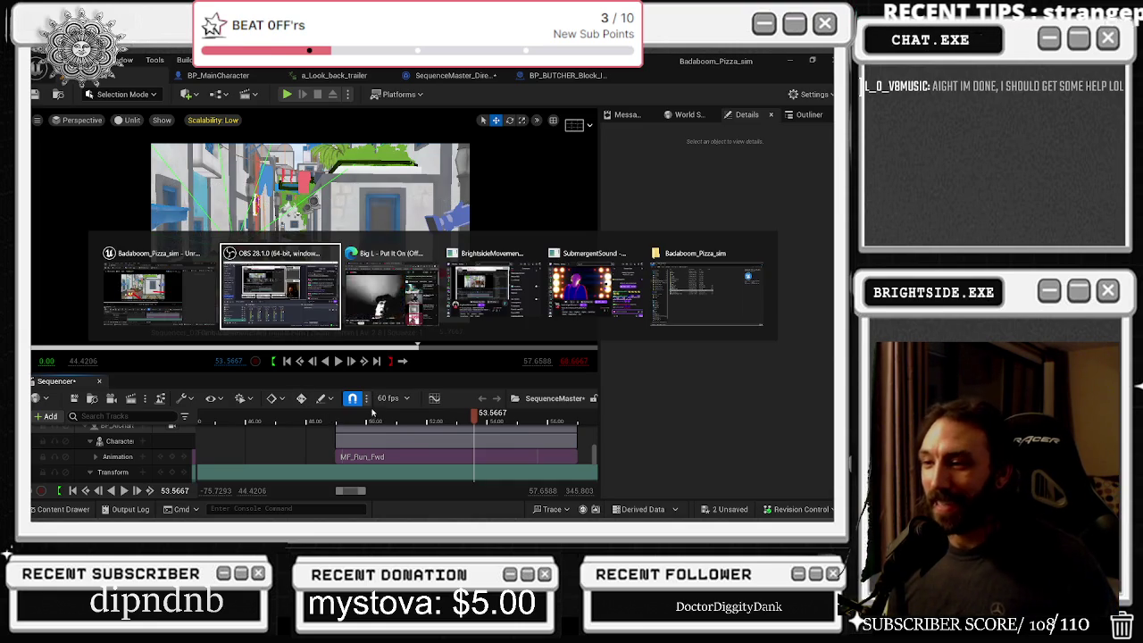
{"action": "key", "text": "space"}
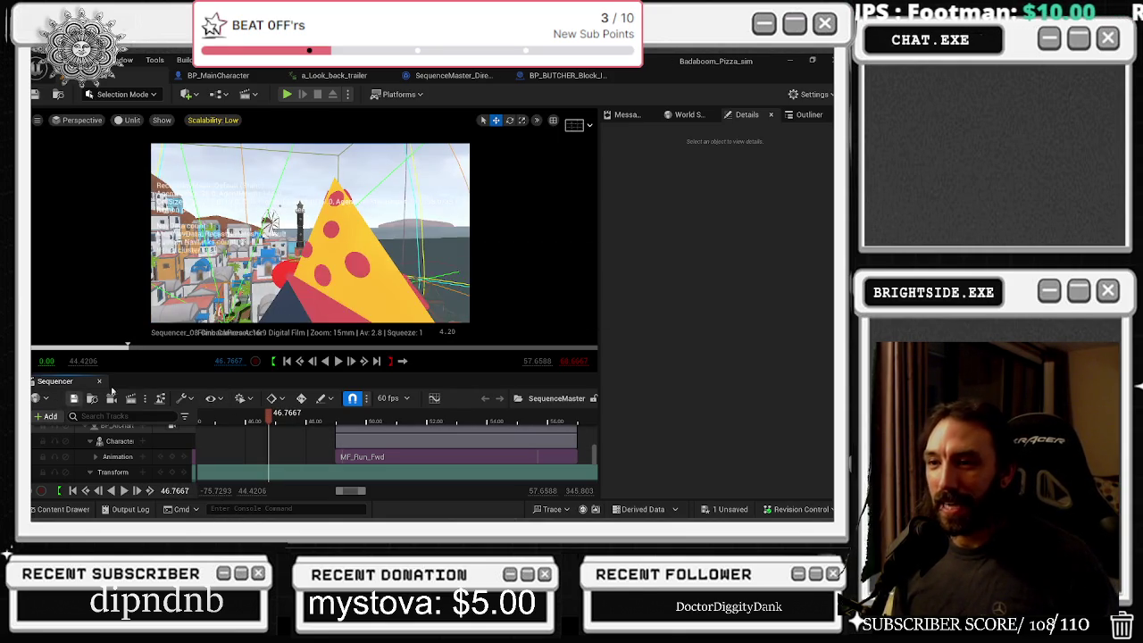
{"action": "key", "text": "alt+Tab"}
{"action": "key", "text": "alt+Tab"}
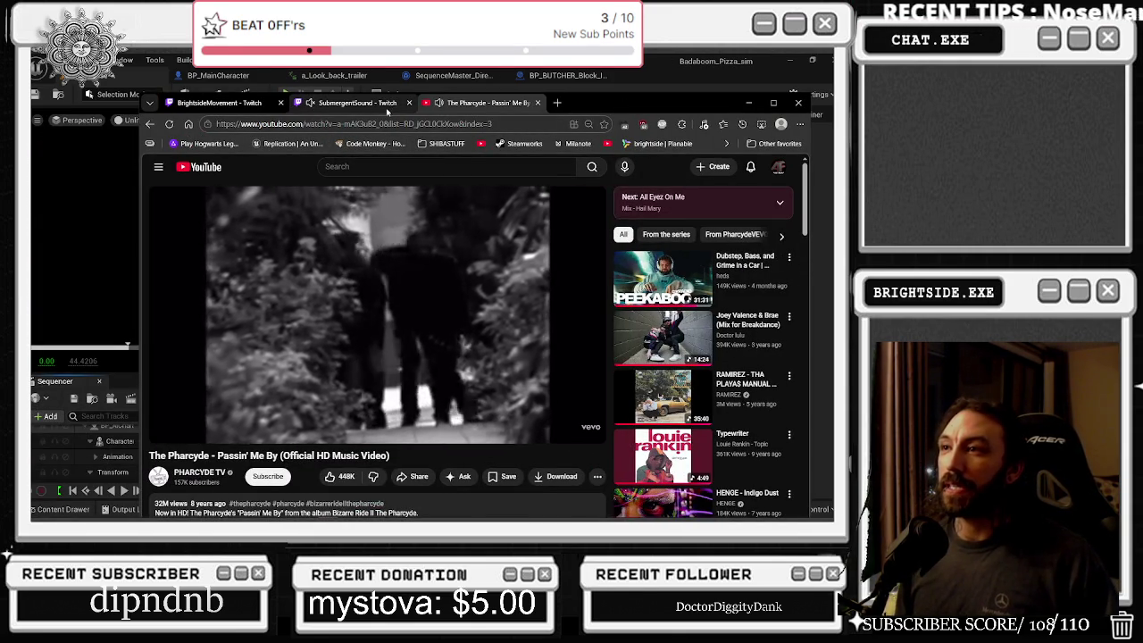
- After glancing at the Twitch tab, search YouTube for 'hinker burger'
{"action": "left_click", "coordinate": [357, 102]}
{"action": "left_click", "coordinate": [438, 103]}
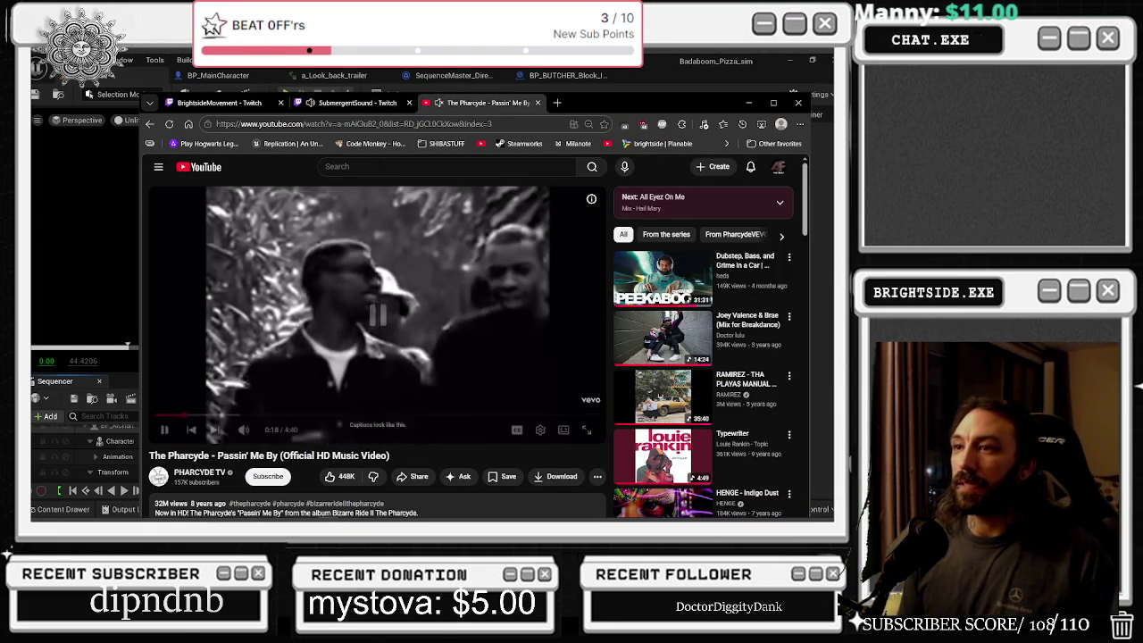
{"action": "left_click", "coordinate": [437, 167]}
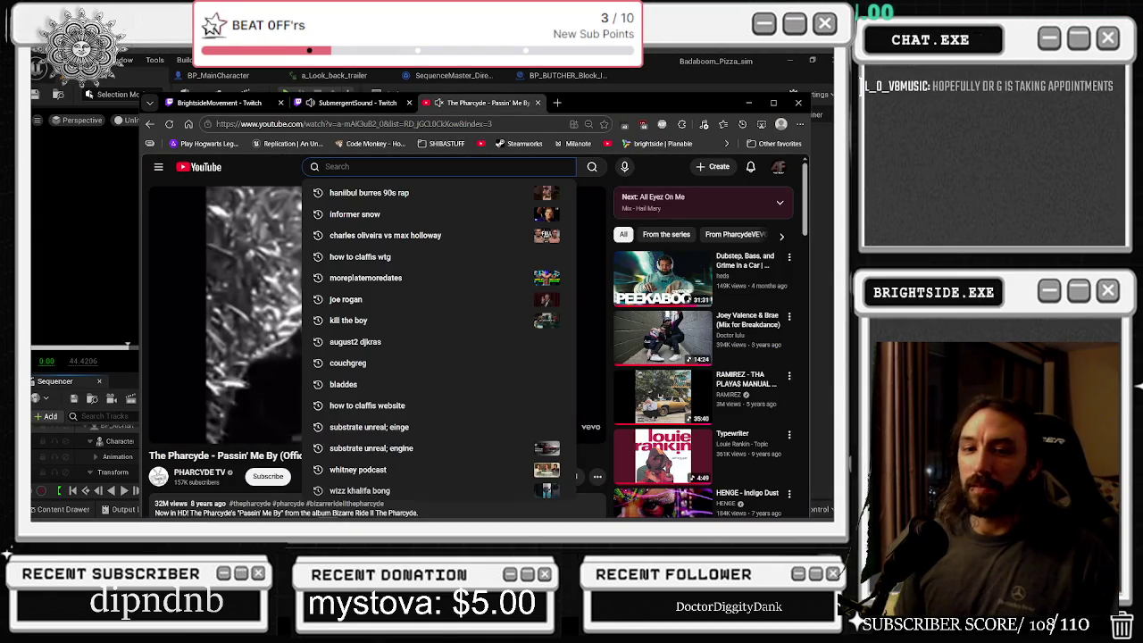
{"action": "type", "text": "hinker burger"}
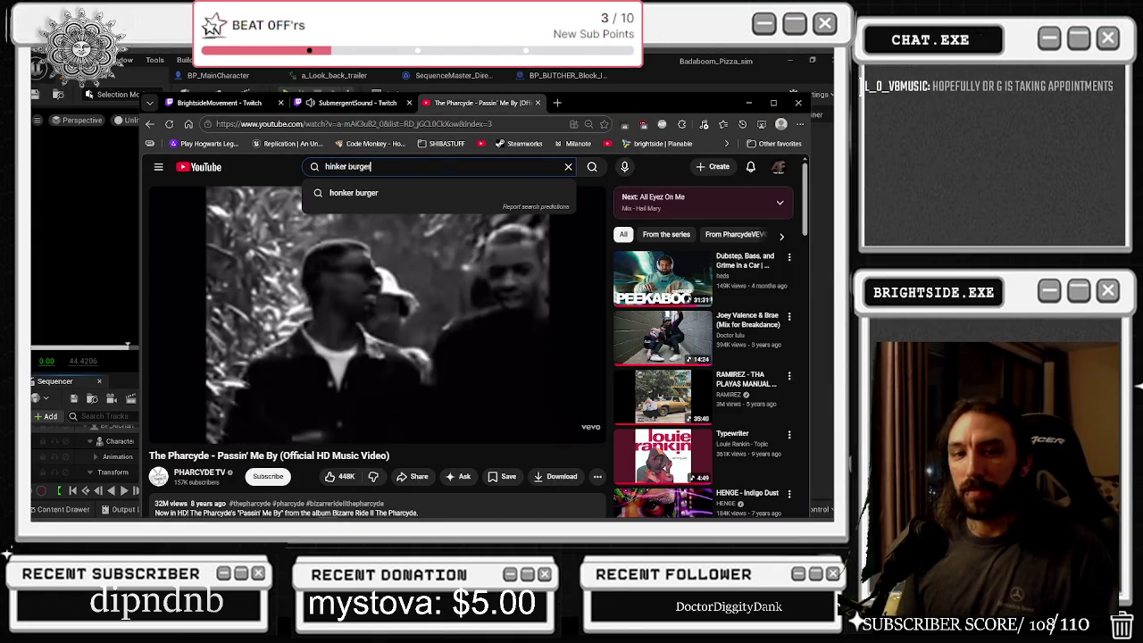
{"action": "key", "text": "Return"}
- Correct the query to 'honker burger' and run the search again
{"action": "left_click", "coordinate": [375, 166]}
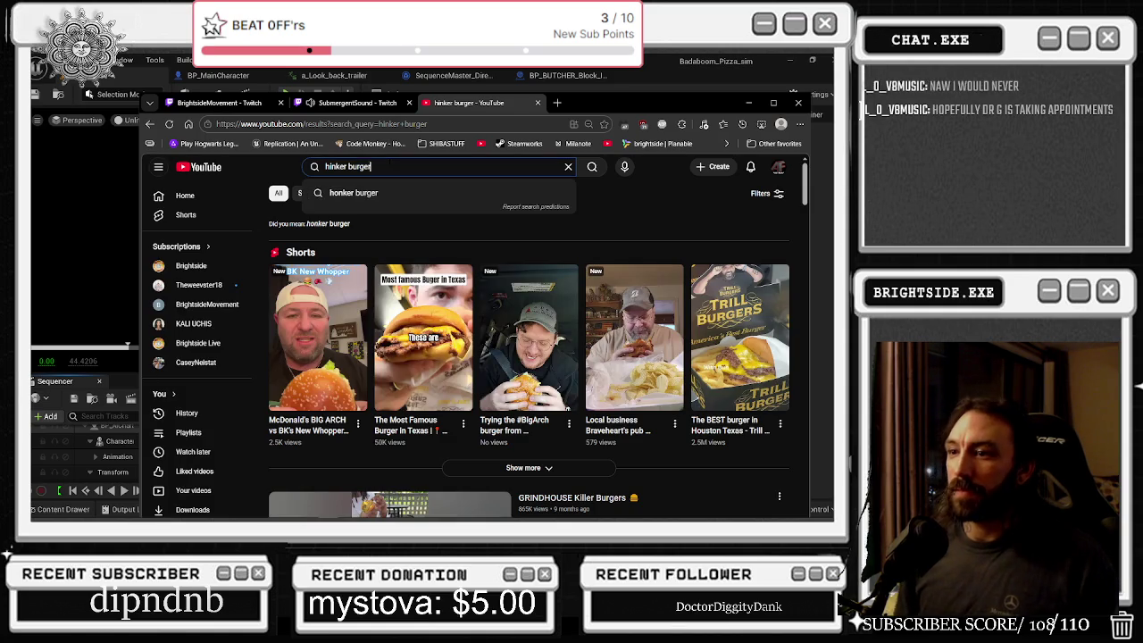
{"action": "key", "text": "BackSpace"}
{"action": "key", "text": "BackSpace"}
{"action": "key", "text": "BackSpace"}
{"action": "type", "text": "honker burgfe"}
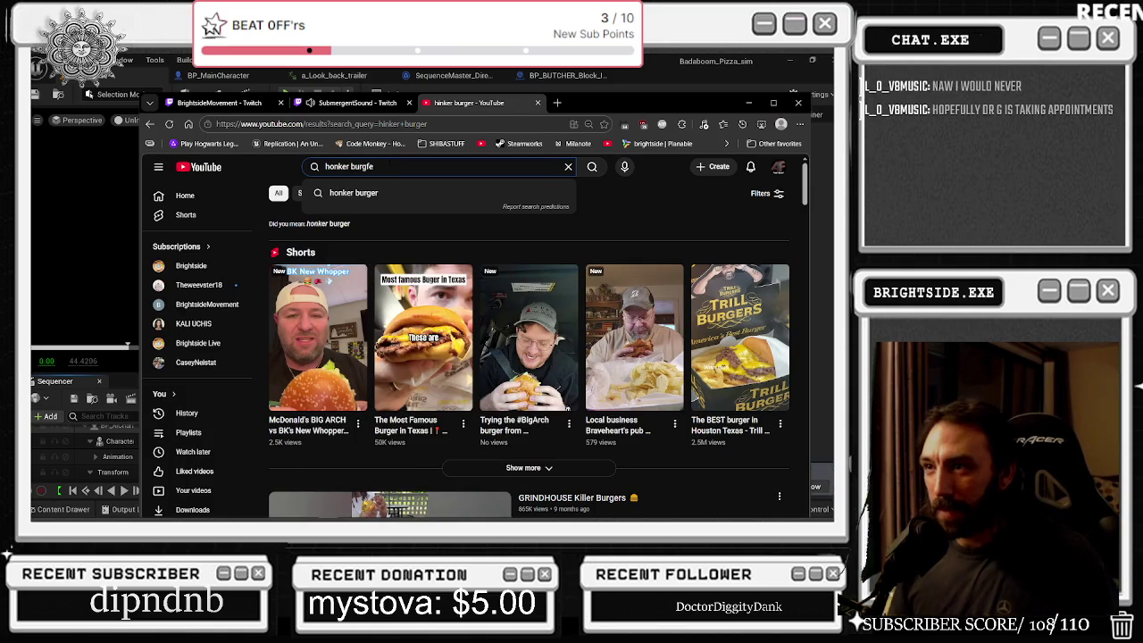
{"action": "key", "text": "BackSpace"}
{"action": "key", "text": "BackSpace"}
{"action": "type", "text": "er"}
{"action": "key", "text": "Return"}
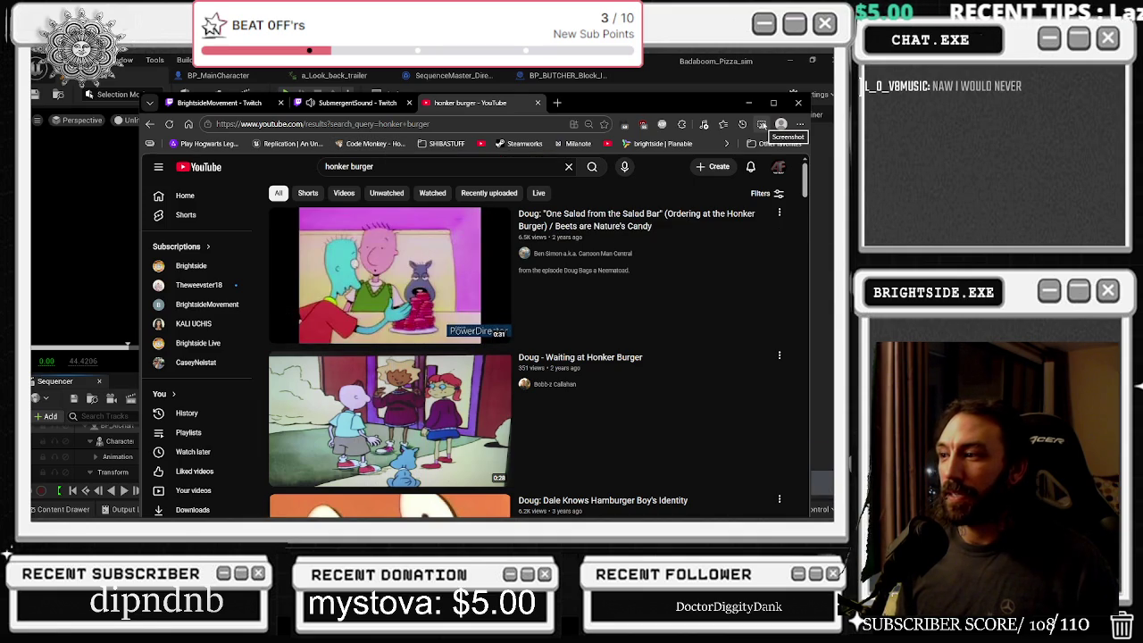
- Browse the top honker burger results, pausing over a couple of Doug videos
{"action": "scroll", "coordinate": [447, 358], "scroll_direction": "down", "scroll_amount": 1}
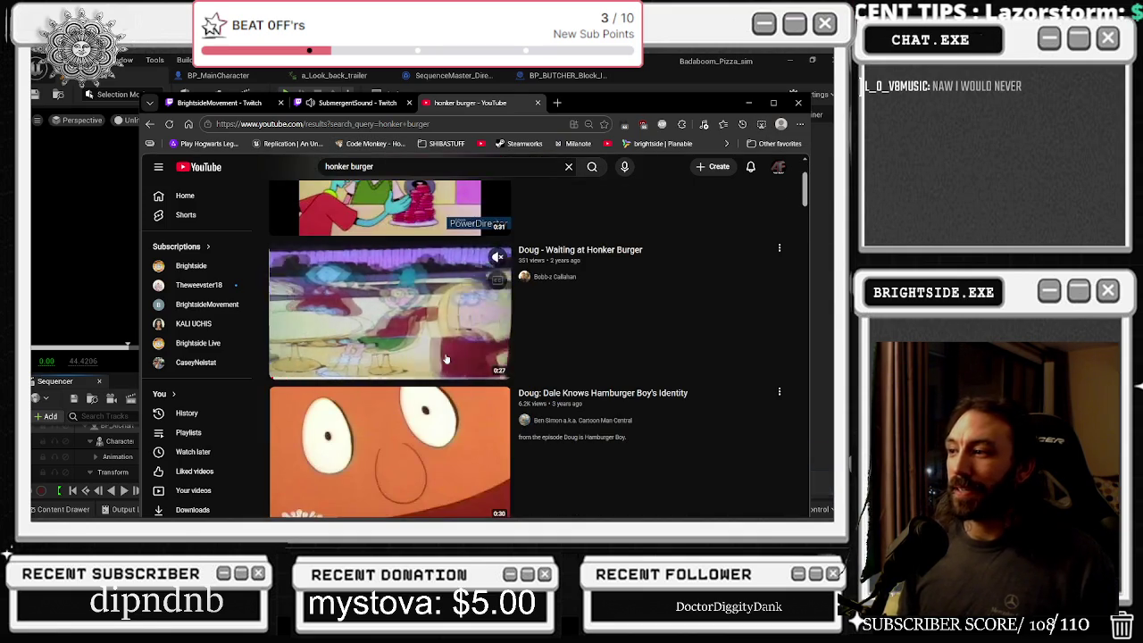
{"action": "scroll", "coordinate": [447, 358], "scroll_direction": "down", "scroll_amount": 2}
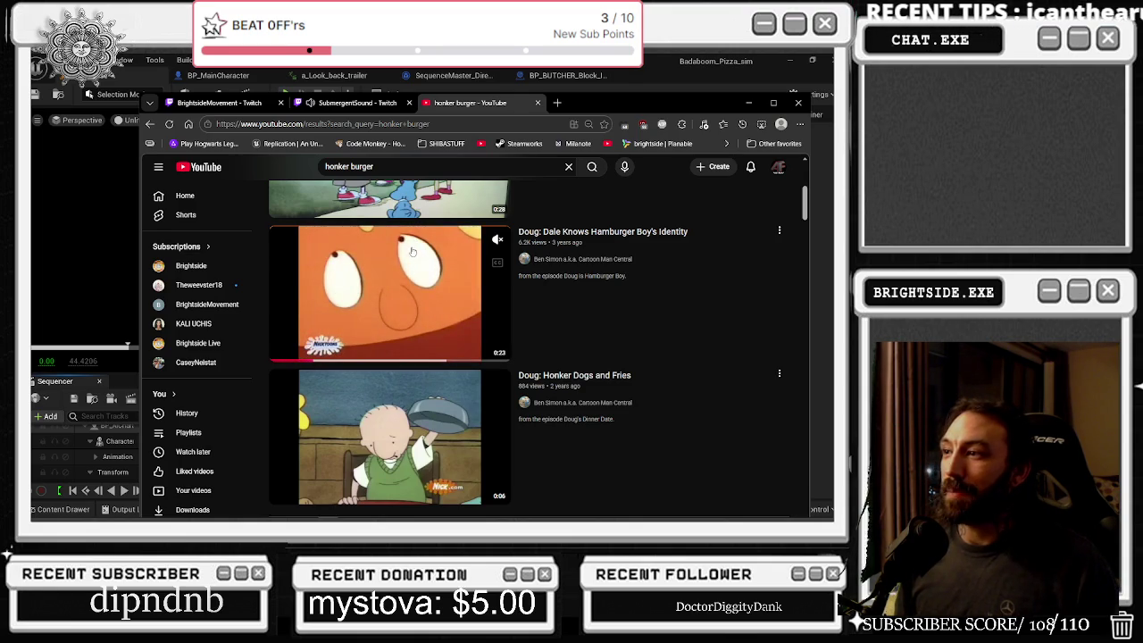
{"action": "scroll", "coordinate": [430, 280], "scroll_direction": "up", "scroll_amount": 5}
{"action": "scroll", "coordinate": [464, 398], "scroll_direction": "down", "scroll_amount": 2}
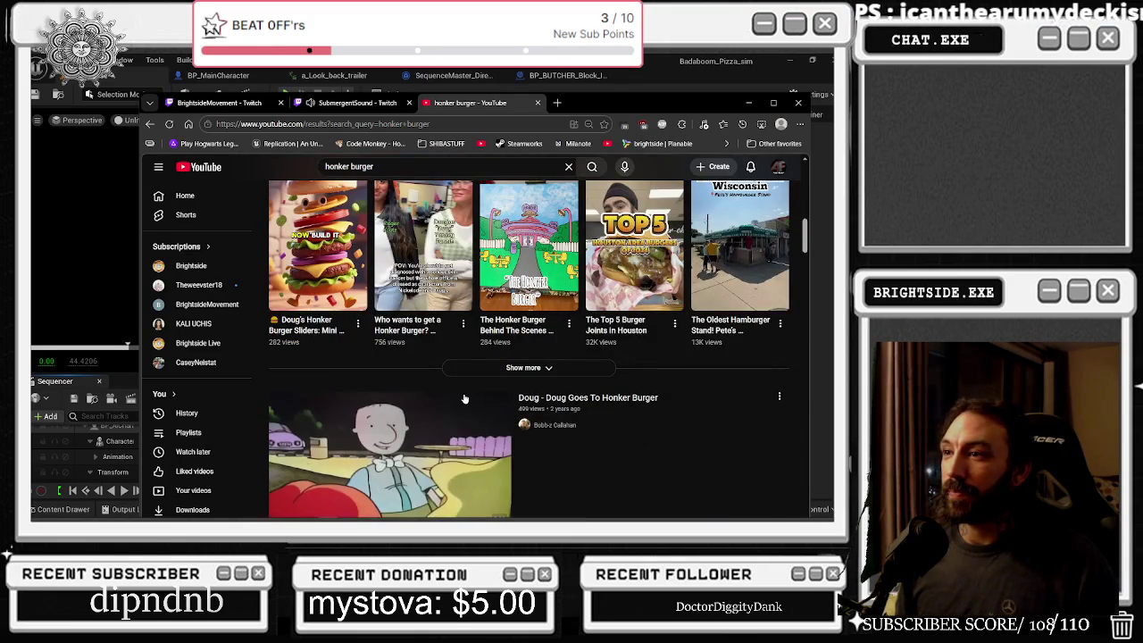
{"action": "scroll", "coordinate": [465, 398], "scroll_direction": "up", "scroll_amount": 2}
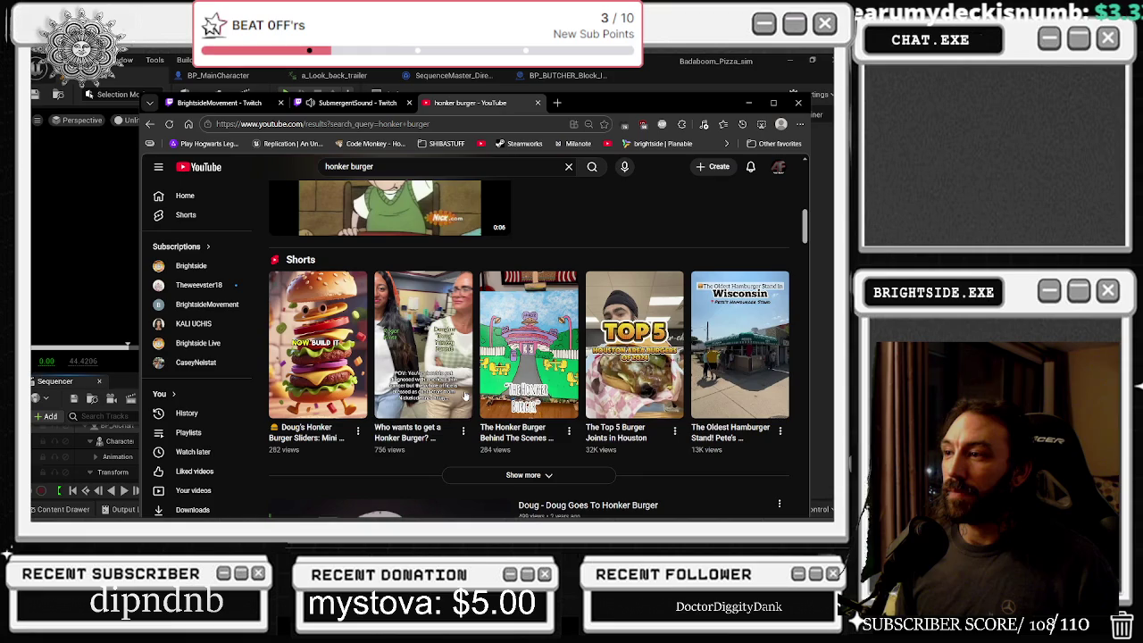
{"action": "mouse_move", "coordinate": [501, 324]}
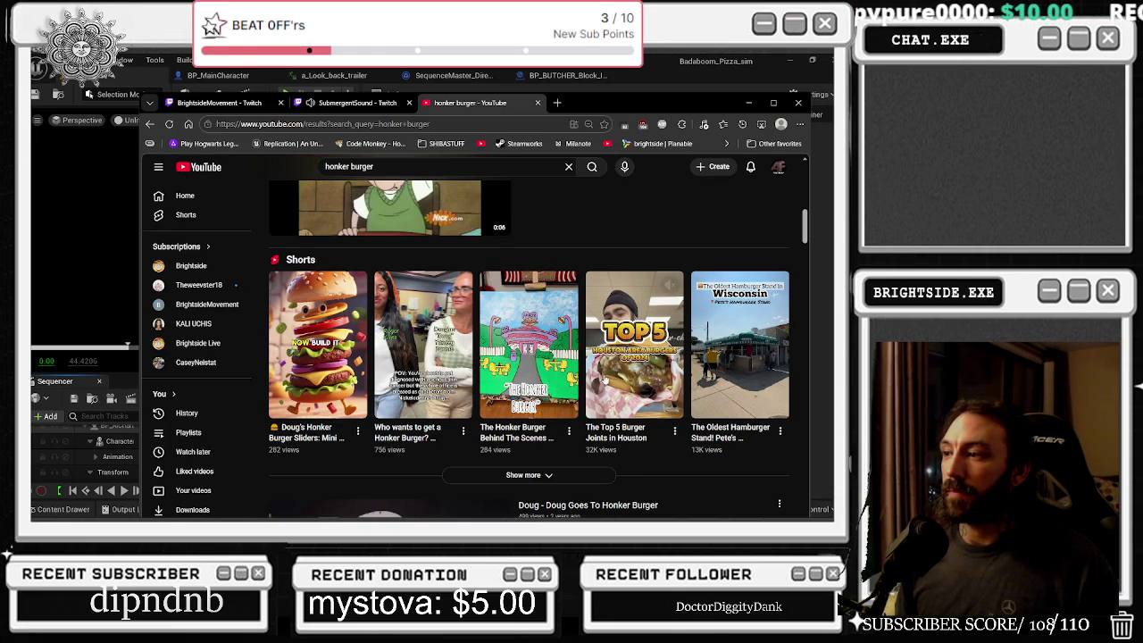
{"action": "mouse_move", "coordinate": [605, 380]}
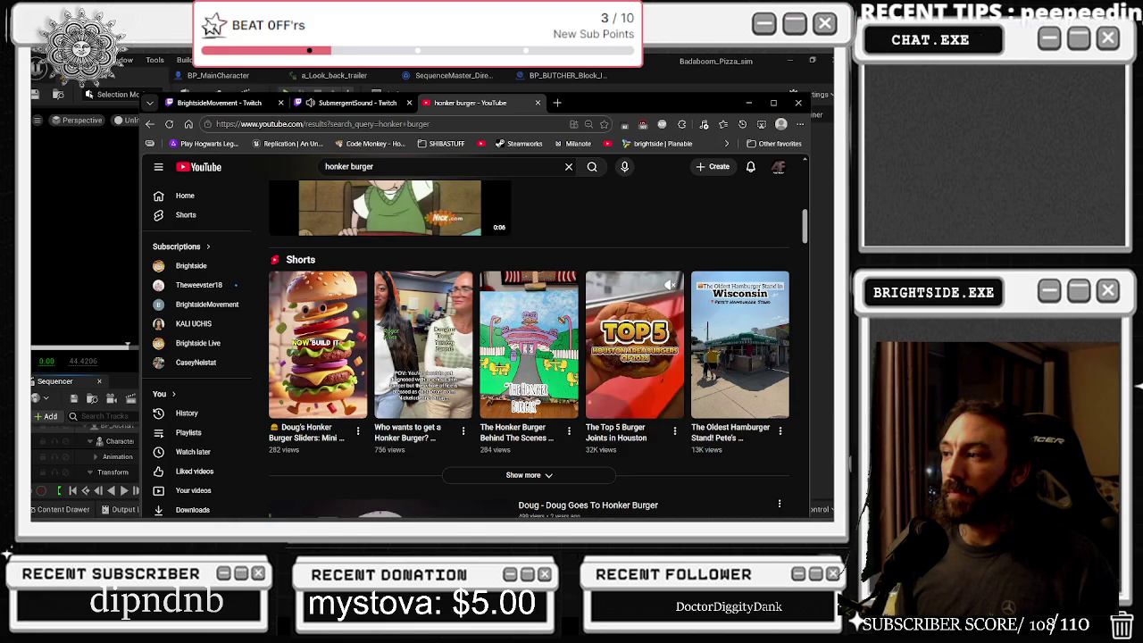
- Scroll further through the results, then switch back to the Unreal Engine editor
{"action": "scroll", "coordinate": [605, 380], "scroll_direction": "down", "scroll_amount": 2}
{"action": "scroll", "coordinate": [605, 380], "scroll_direction": "down", "scroll_amount": 1}
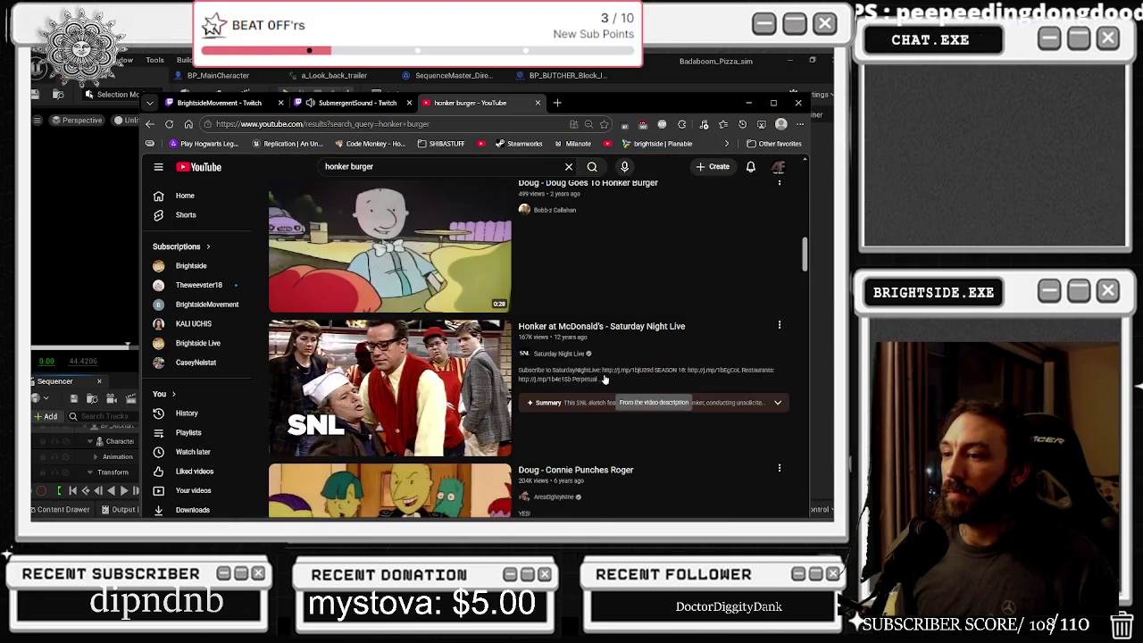
{"action": "scroll", "coordinate": [604, 379], "scroll_direction": "down", "scroll_amount": 3}
{"action": "scroll", "coordinate": [594, 388], "scroll_direction": "down", "scroll_amount": 5}
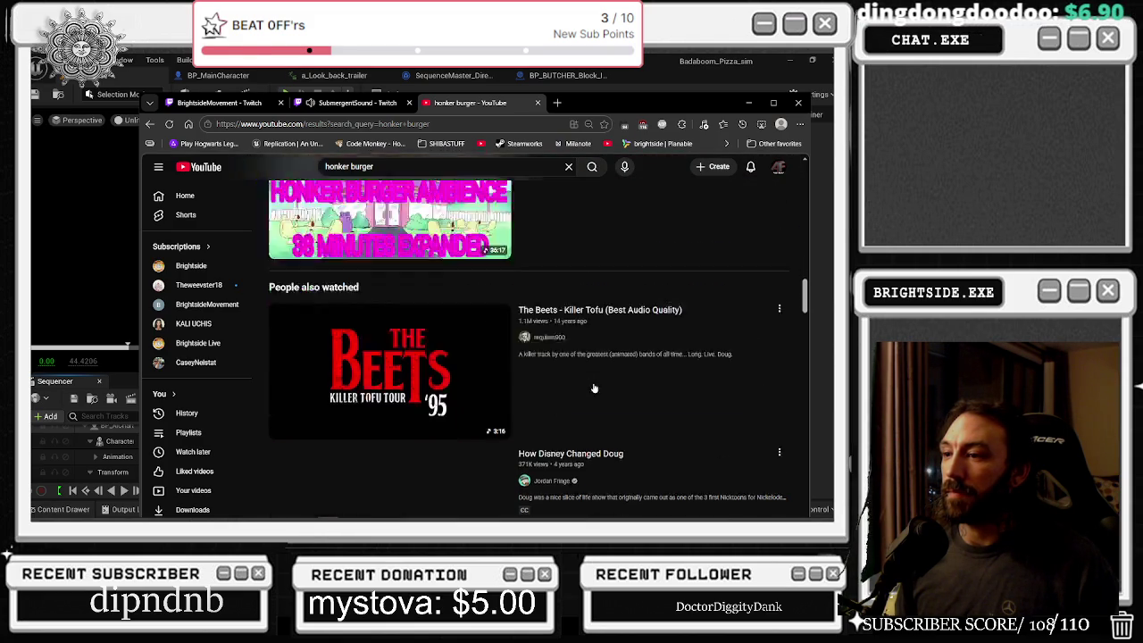
{"action": "scroll", "coordinate": [593, 388], "scroll_direction": "down", "scroll_amount": 1}
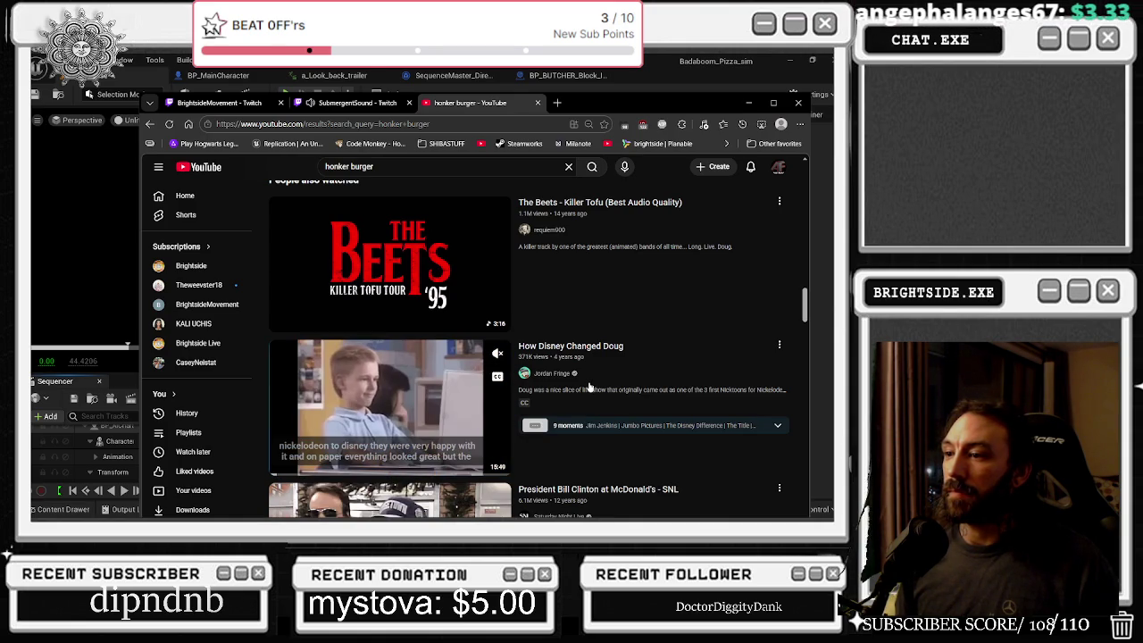
{"action": "scroll", "coordinate": [588, 385], "scroll_direction": "down", "scroll_amount": 3}
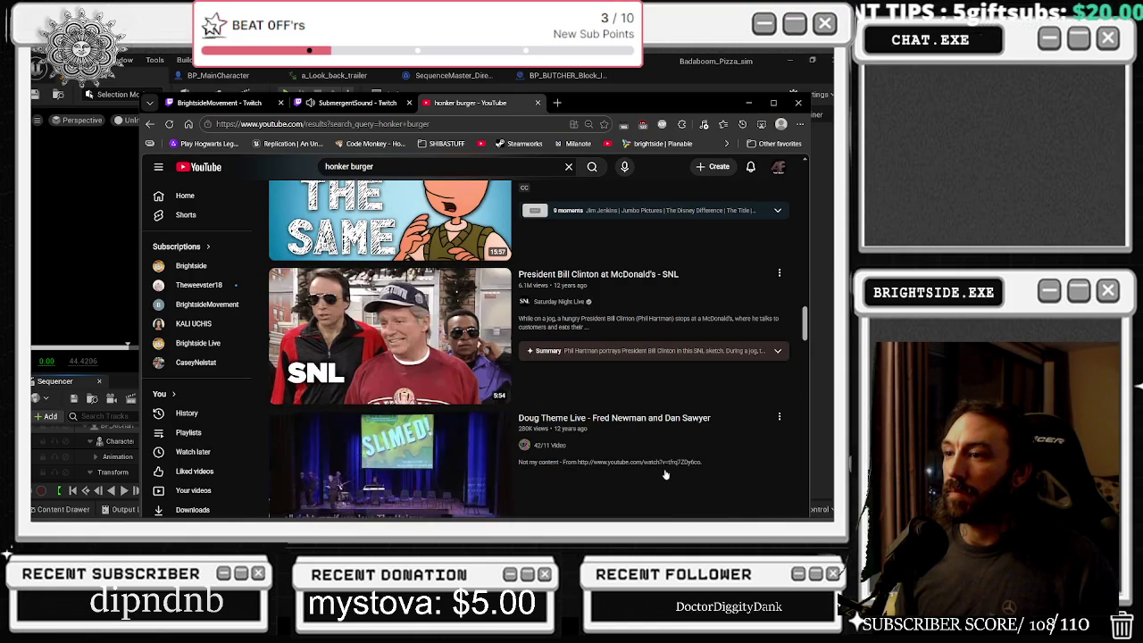
{"action": "scroll", "coordinate": [665, 473], "scroll_direction": "down", "scroll_amount": 2}
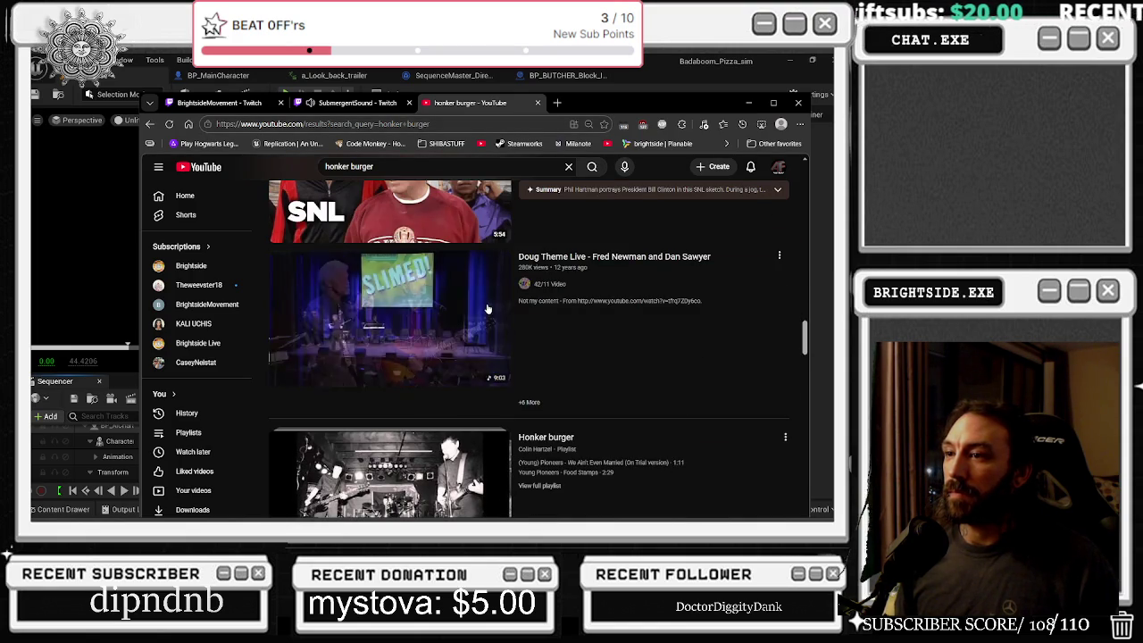
{"action": "scroll", "coordinate": [488, 308], "scroll_direction": "down", "scroll_amount": 1}
{"action": "scroll", "coordinate": [488, 308], "scroll_direction": "up", "scroll_amount": 2}
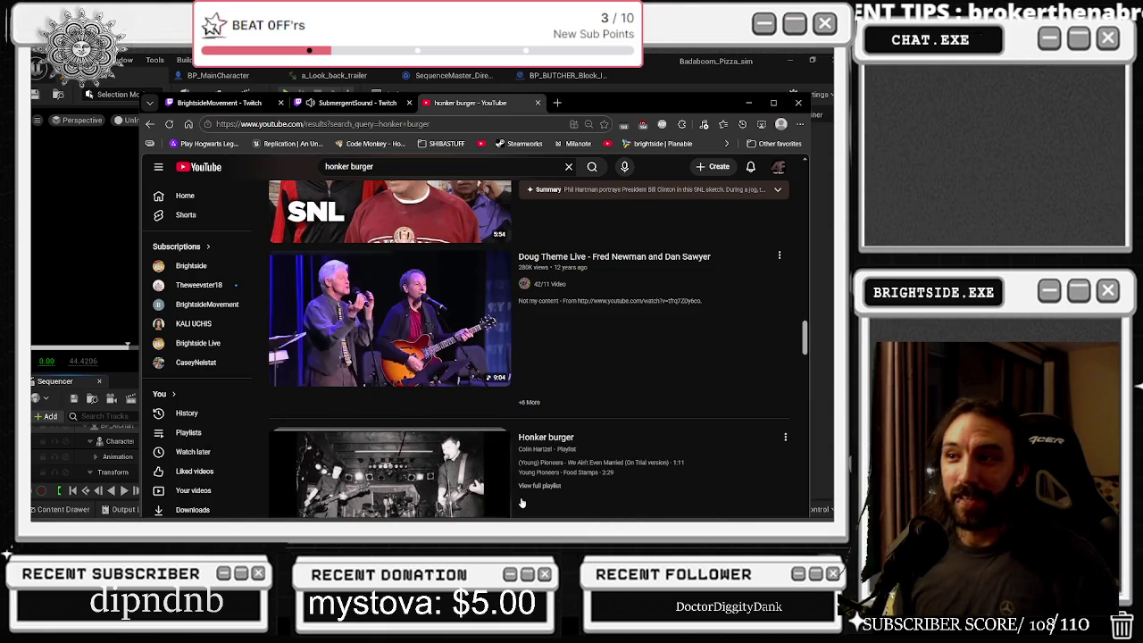
{"action": "scroll", "coordinate": [517, 490], "scroll_direction": "up", "scroll_amount": 1}
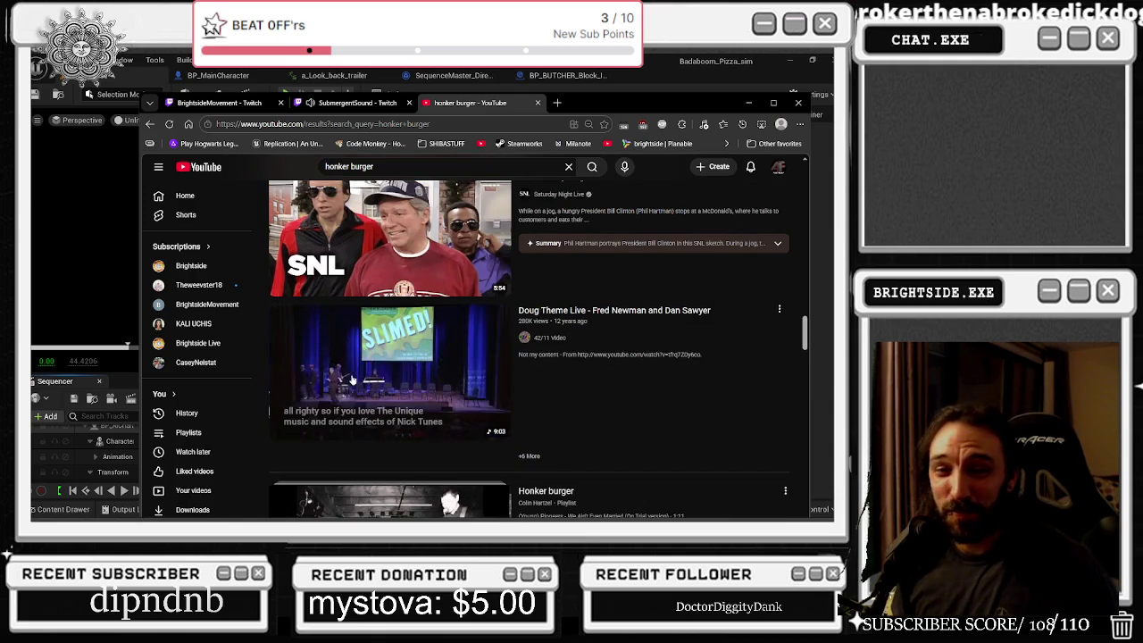
{"action": "scroll", "coordinate": [368, 270], "scroll_direction": "up", "scroll_amount": 1}
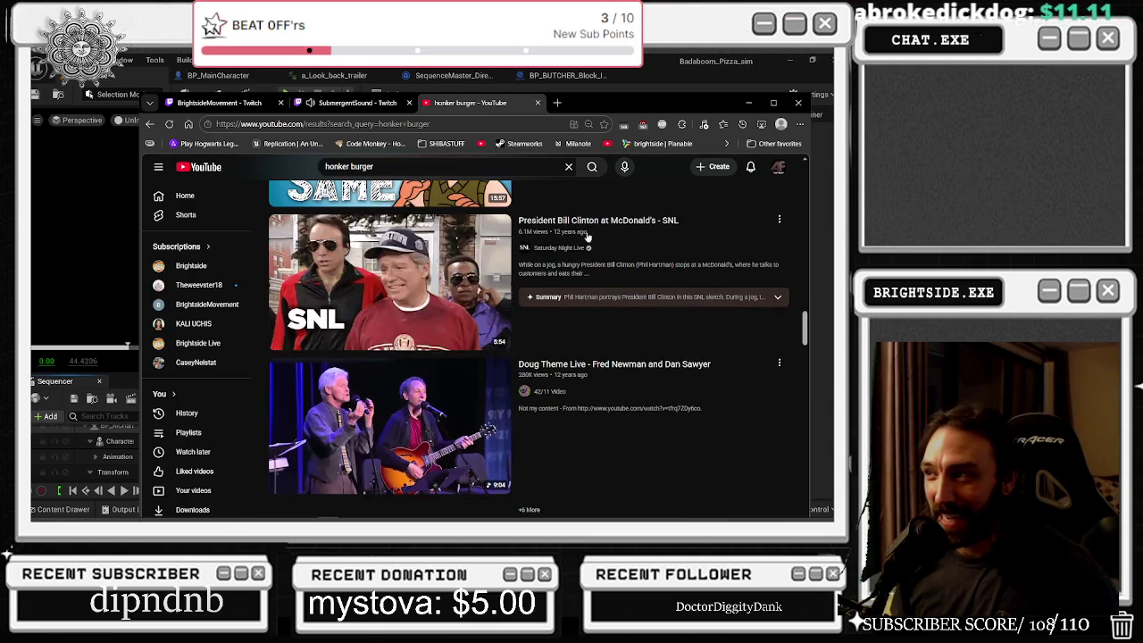
{"action": "scroll", "coordinate": [374, 304], "scroll_direction": "down", "scroll_amount": 1}
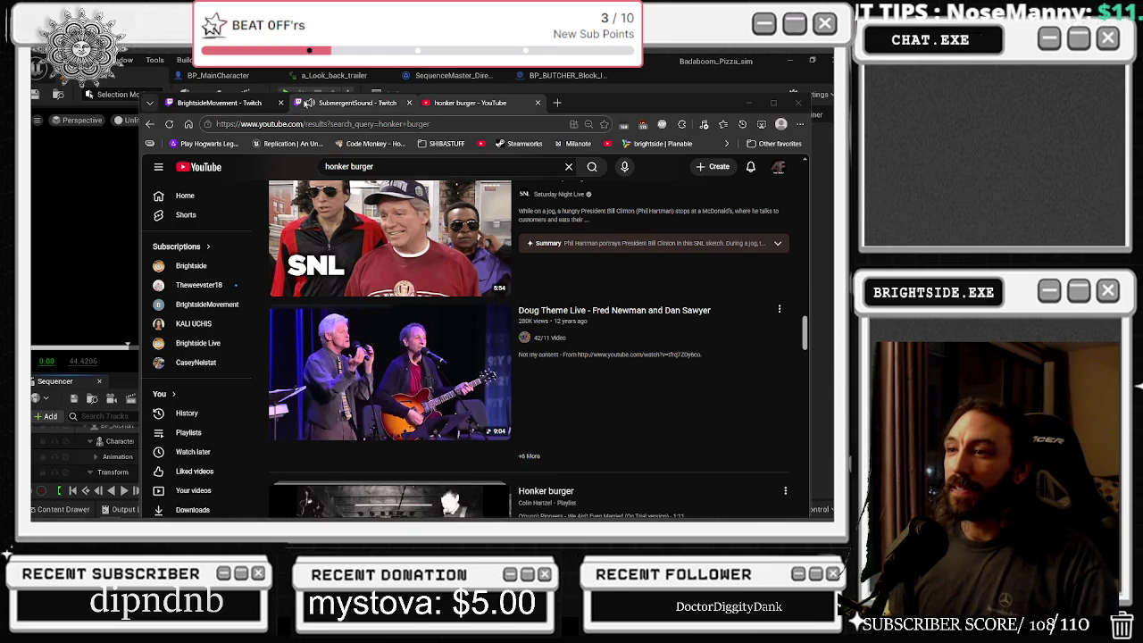
{"action": "key", "text": "alt+Tab"}
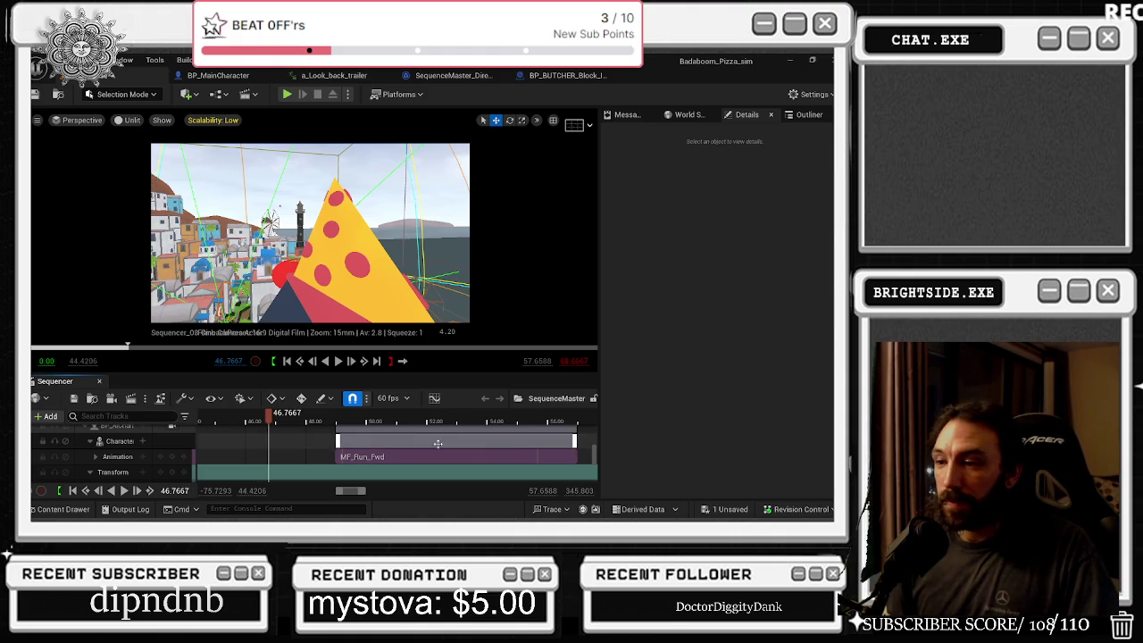
{"action": "mouse_move", "coordinate": [271, 420]}
{"action": "left_mouse_down"}
{"action": "mouse_move", "coordinate": [349, 423]}
{"action": "mouse_move", "coordinate": [244, 423]}
{"action": "mouse_move", "coordinate": [514, 409]}
{"action": "left_mouse_up"}
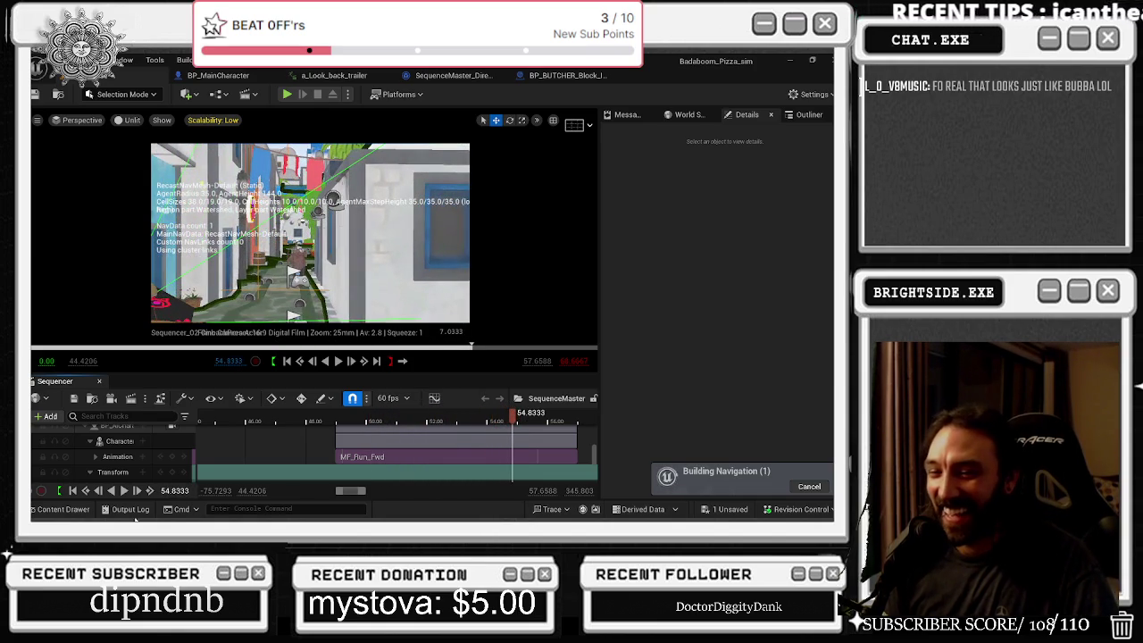
- Drop BP_AICharacter_Multiplayer_Spaghetti_trex from Blueprints/AI into the street and hide navigation with P
{"action": "left_click", "coordinate": [85, 512]}
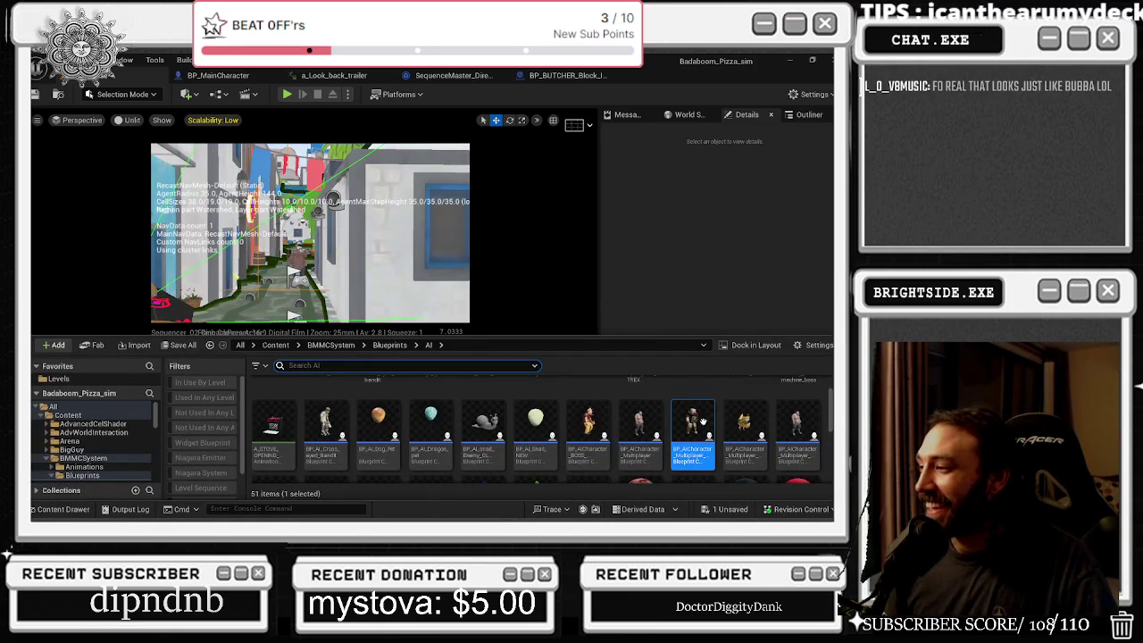
{"action": "left_click_drag", "start_coordinate": [702, 421], "coordinate": [254, 300]}
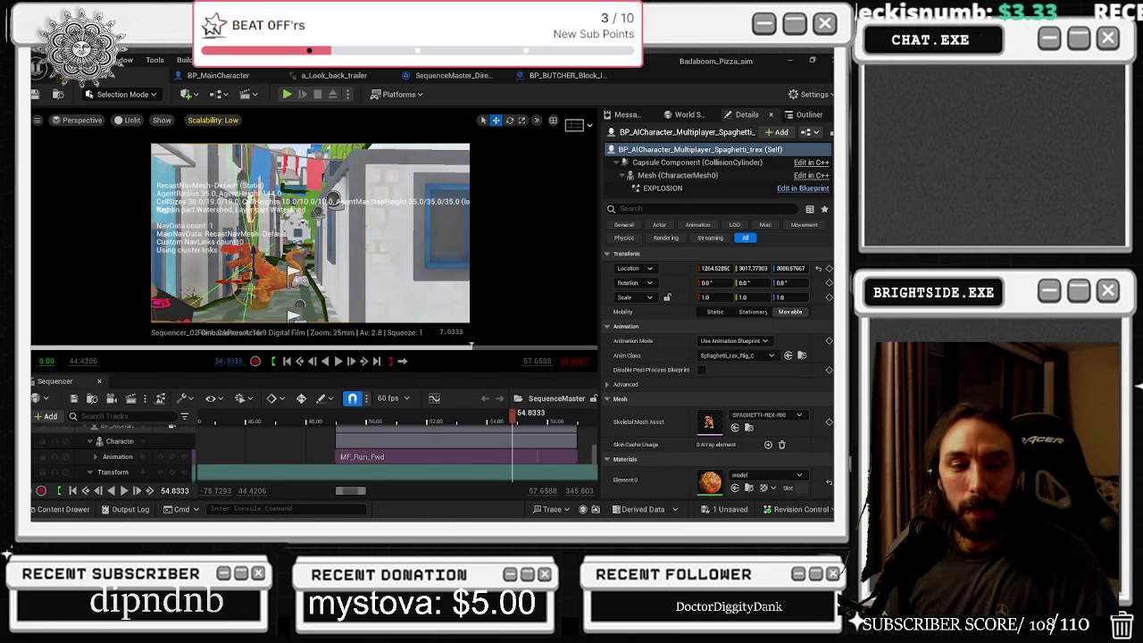
{"action": "key", "text": "p"}
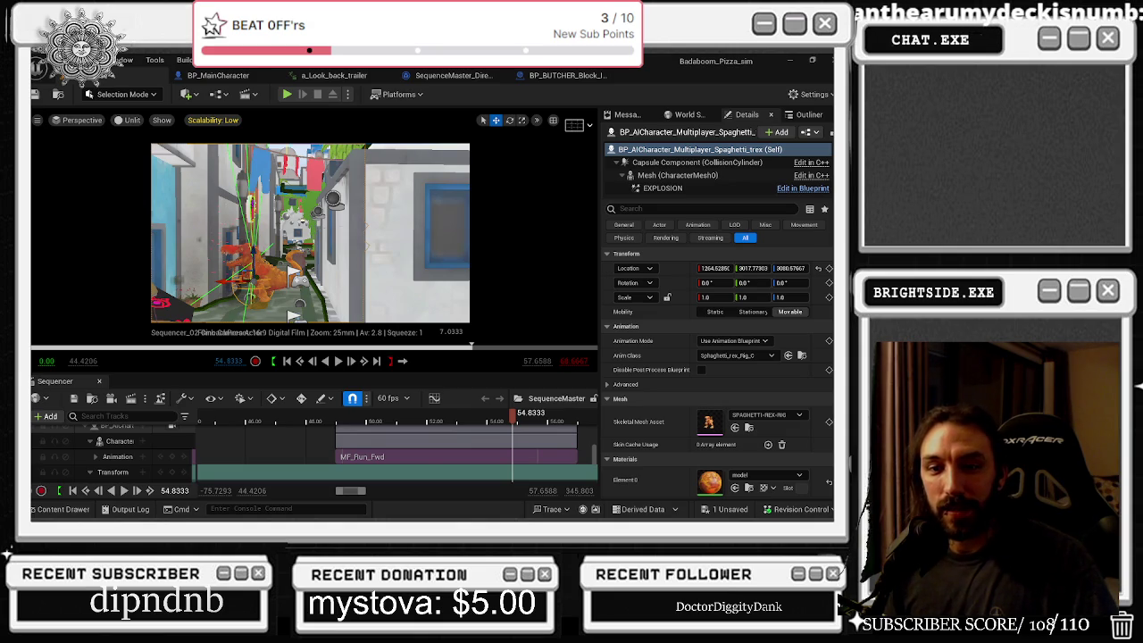
- Move the playhead to 53.2667 and add the Spaghetti T-Rex actor to the sequence
{"action": "mouse_move", "coordinate": [371, 421]}
{"action": "left_mouse_down"}
{"action": "mouse_move", "coordinate": [341, 423]}
{"action": "mouse_move", "coordinate": [391, 437]}
{"action": "mouse_move", "coordinate": [350, 440]}
{"action": "mouse_move", "coordinate": [464, 441]}
{"action": "left_mouse_up"}
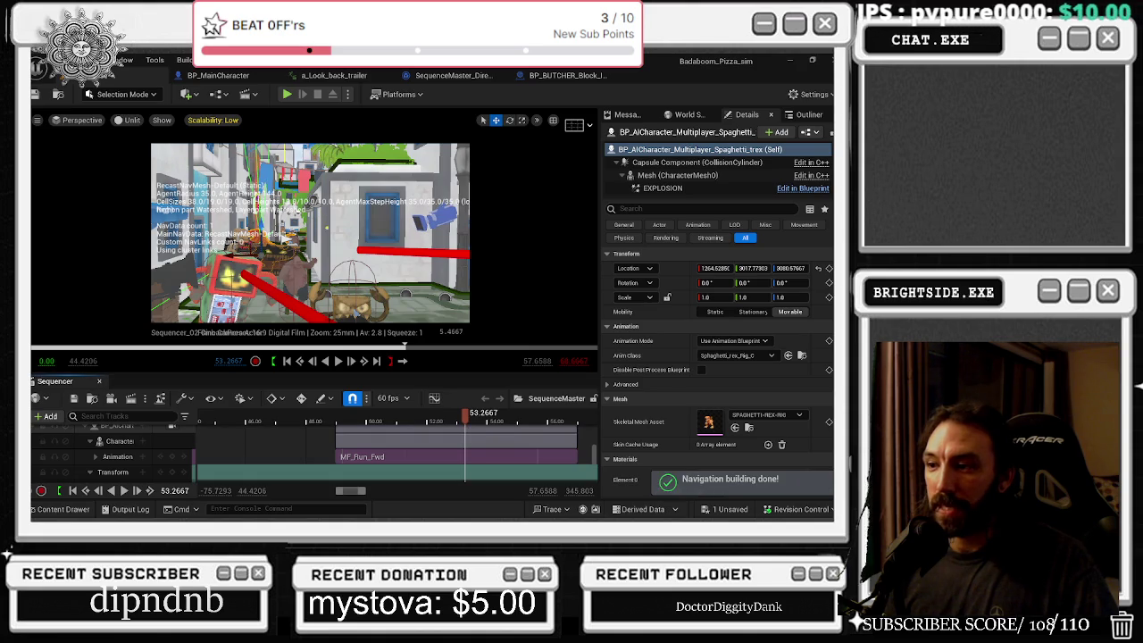
{"action": "scroll", "coordinate": [130, 446], "scroll_direction": "up", "scroll_amount": 1}
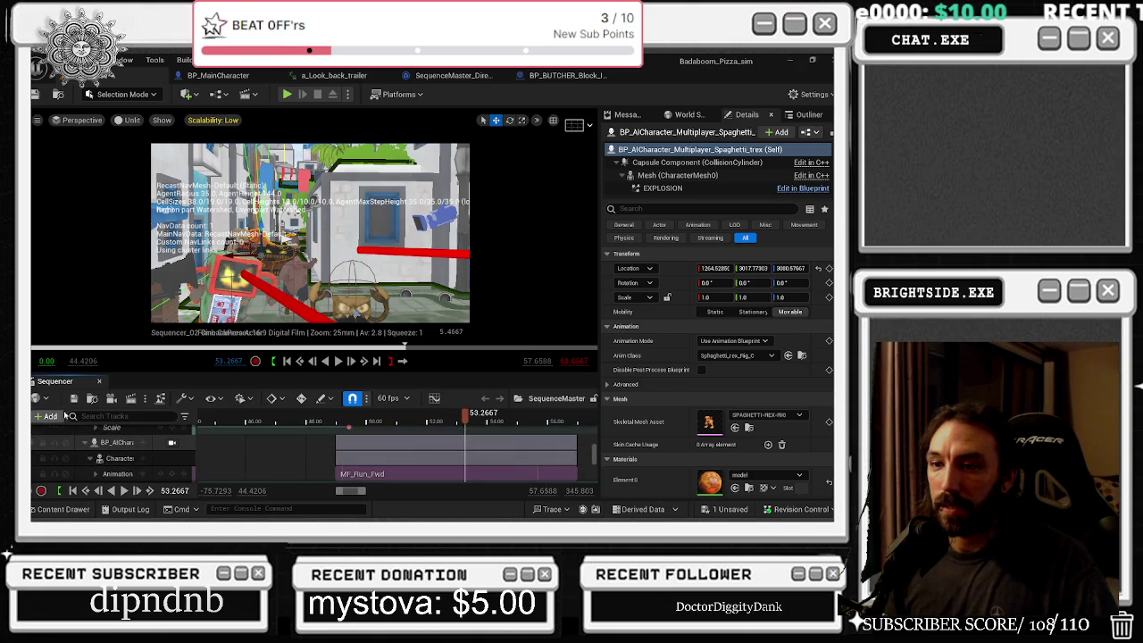
{"action": "left_click", "coordinate": [46, 416]}
{"action": "mouse_move", "coordinate": [99, 233]}
{"action": "left_click", "coordinate": [286, 241]}
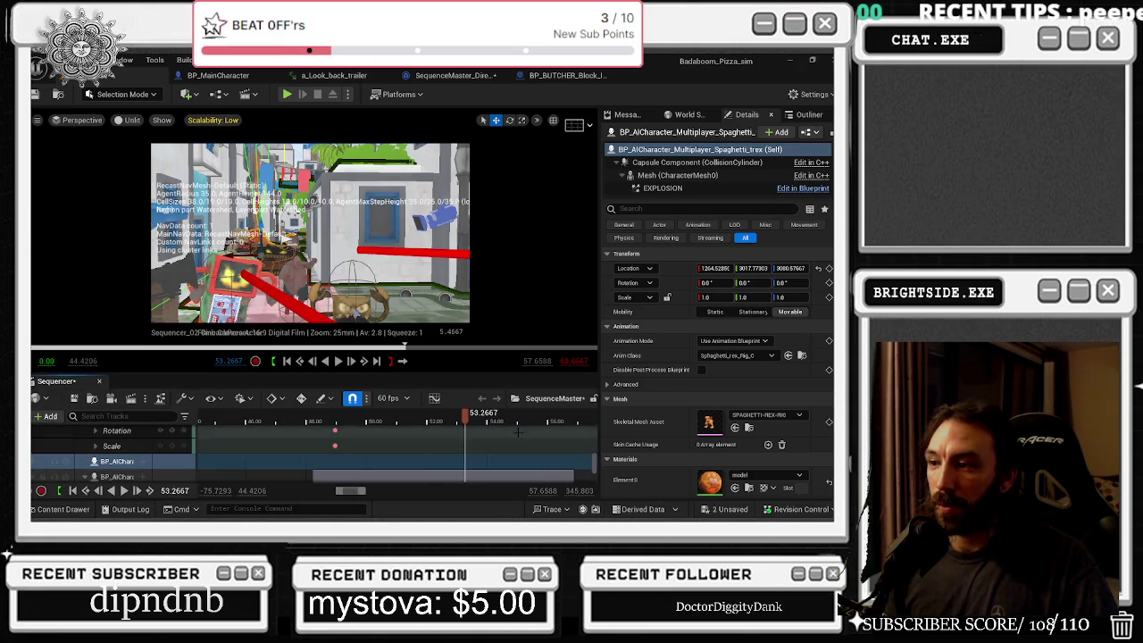
- Give the T-Rex an Animation track using AM_SPAGHETTI-REX-WALKING_redo at the playhead
{"action": "left_click", "coordinate": [143, 463]}
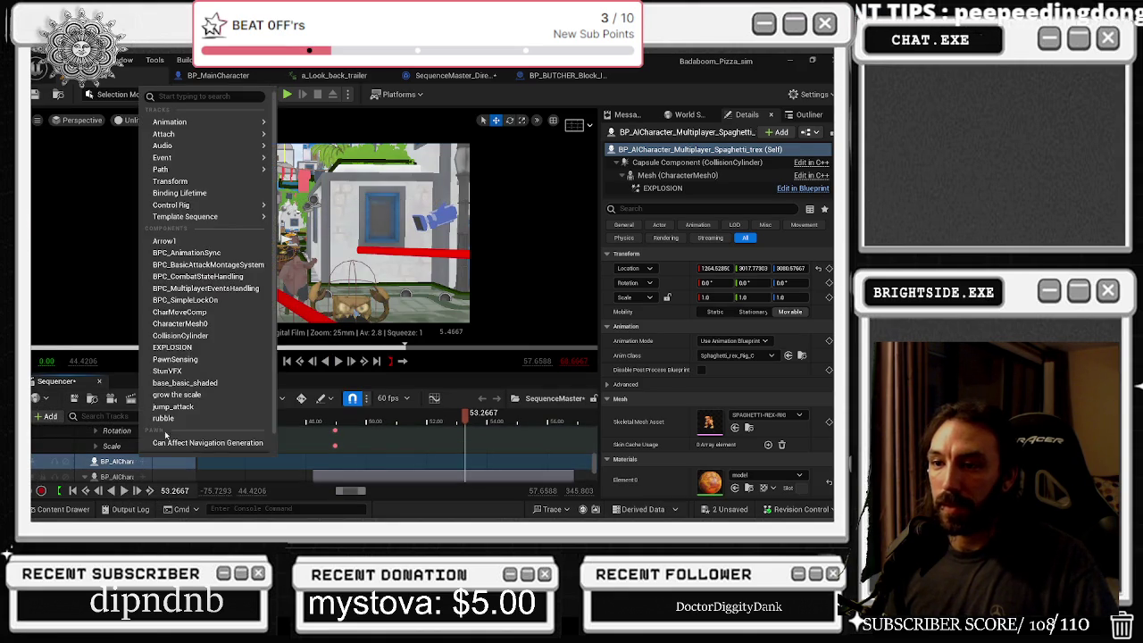
{"action": "mouse_move", "coordinate": [208, 146]}
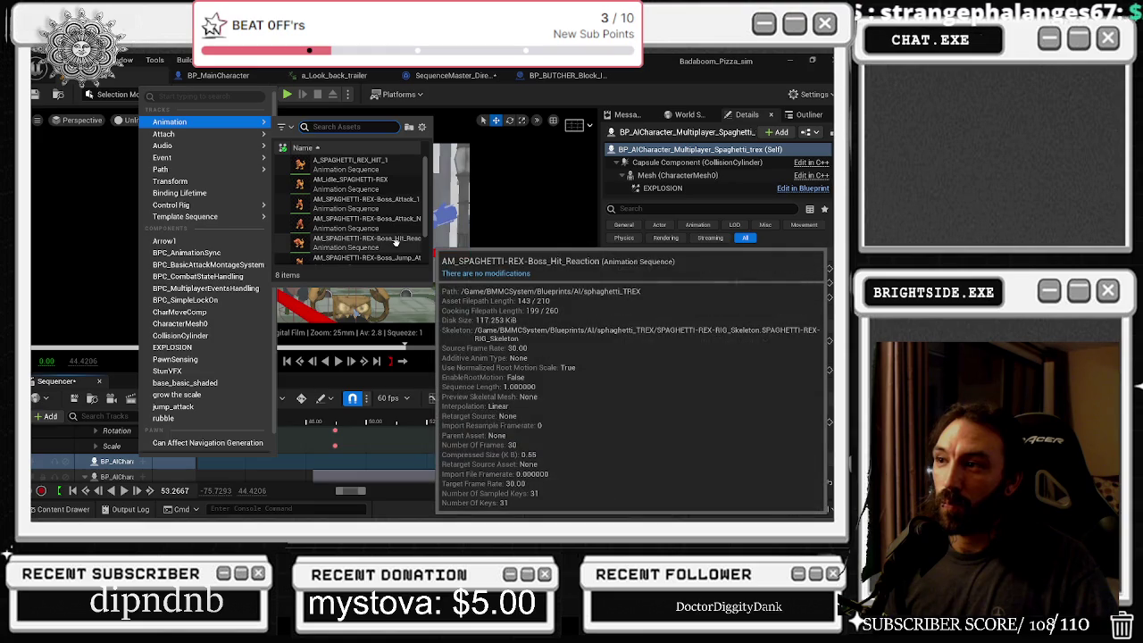
{"action": "scroll", "coordinate": [399, 259], "scroll_direction": "down", "scroll_amount": 3}
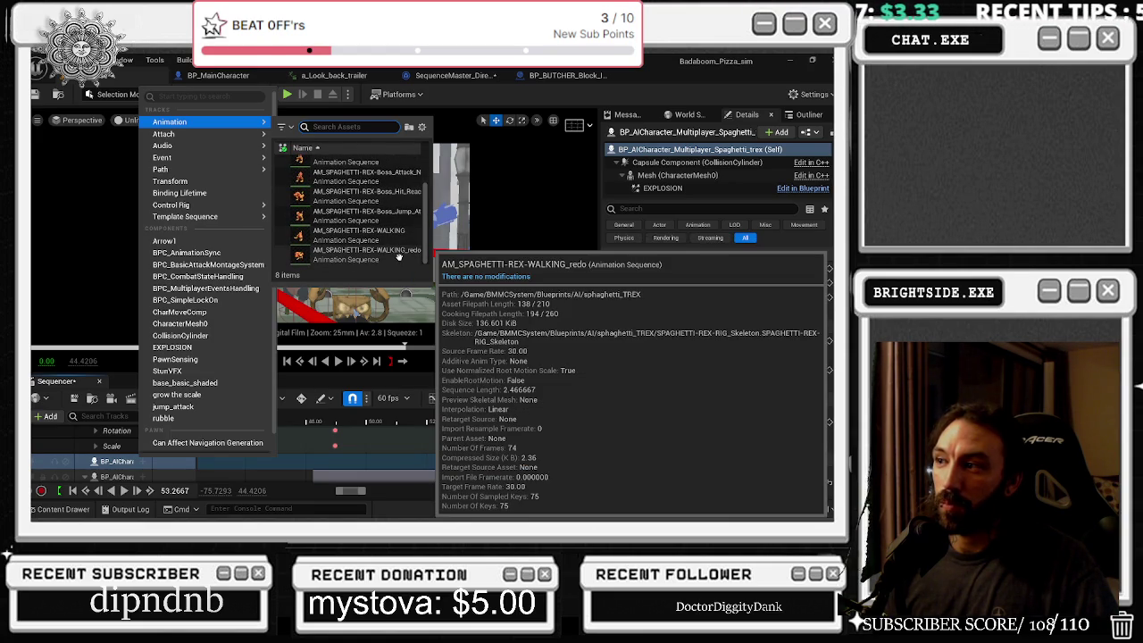
{"action": "left_click", "coordinate": [399, 258]}
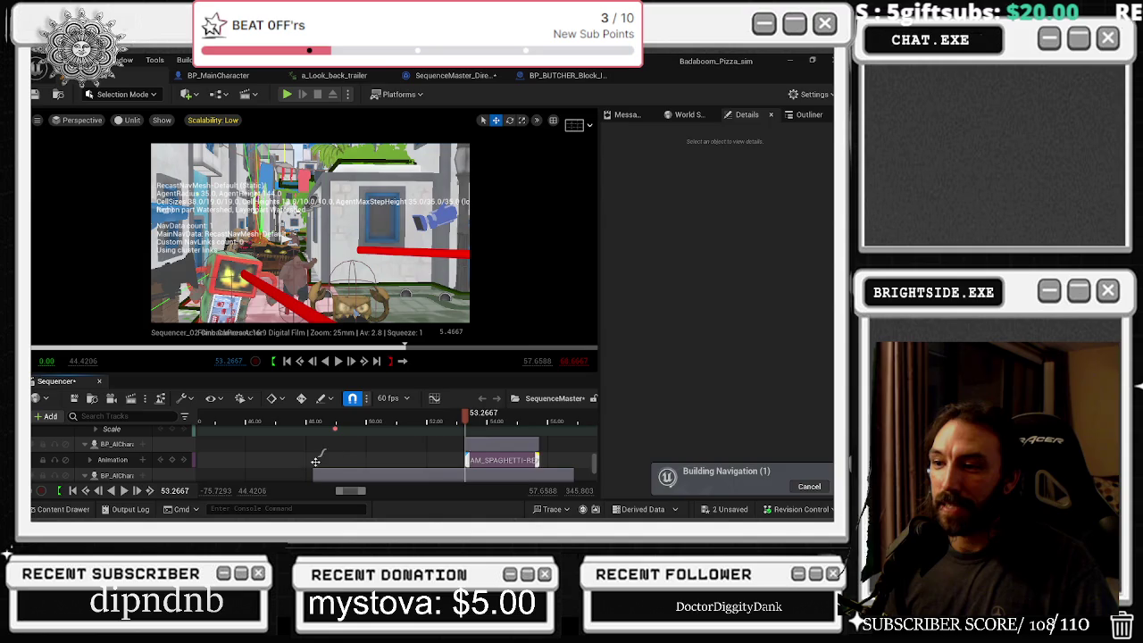
- Start the walk clip earlier, around 50.38, then add and key a Transform track at 50.83
{"action": "mouse_move", "coordinate": [467, 460]}
{"action": "left_mouse_down"}
{"action": "mouse_move", "coordinate": [376, 459]}
{"action": "mouse_move", "coordinate": [392, 423]}
{"action": "left_mouse_up"}
{"action": "left_click", "coordinate": [390, 421]}
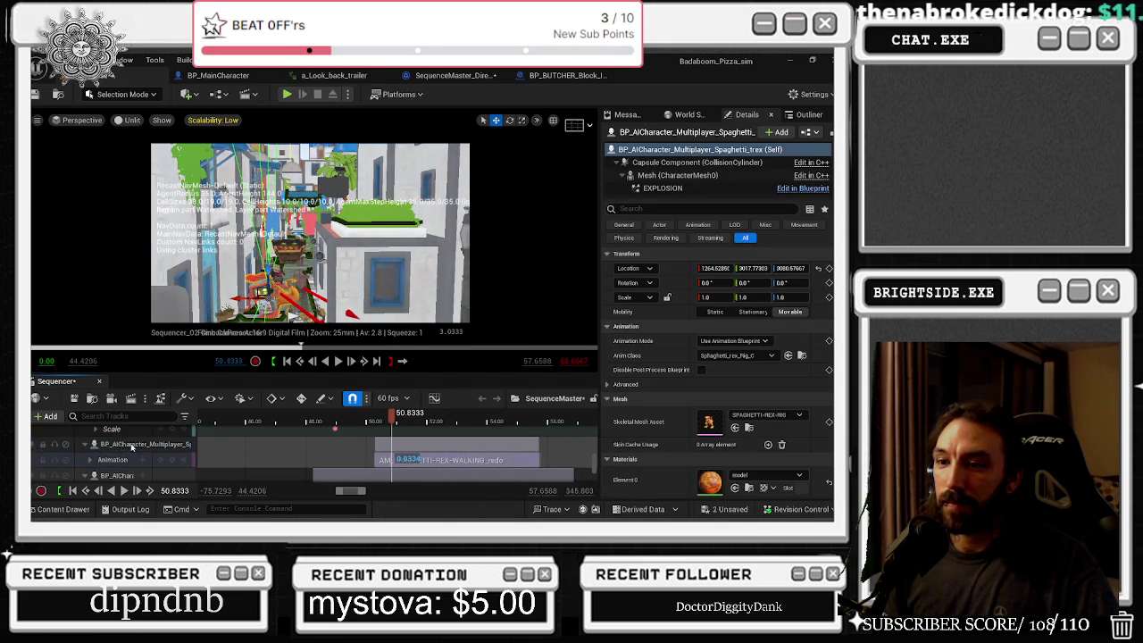
{"action": "left_click", "coordinate": [142, 443]}
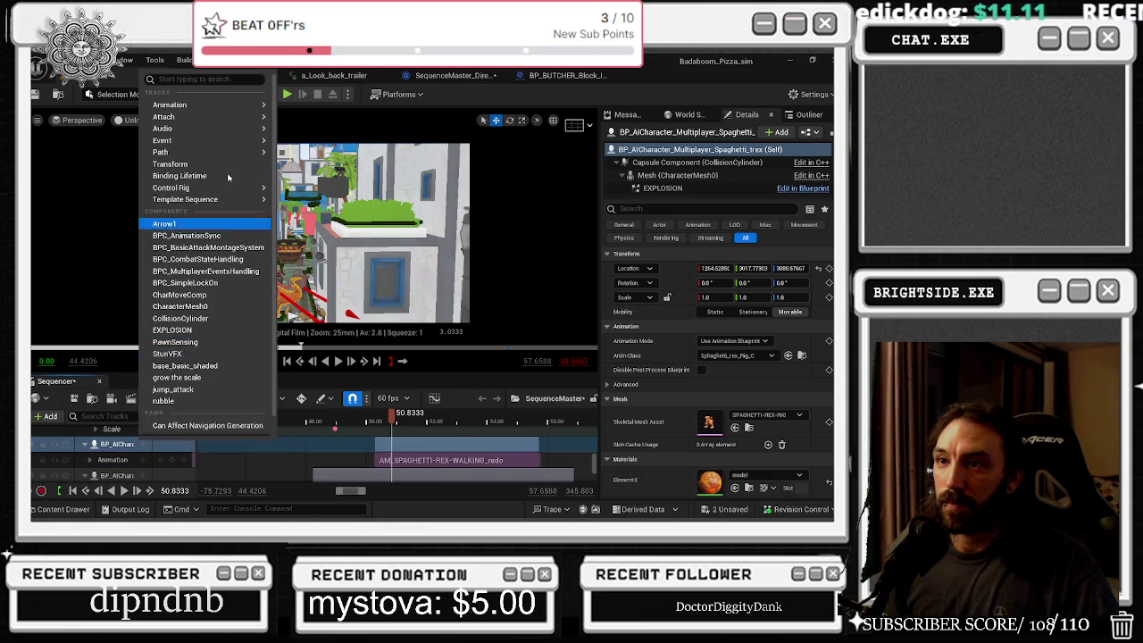
{"action": "left_click", "coordinate": [170, 163]}
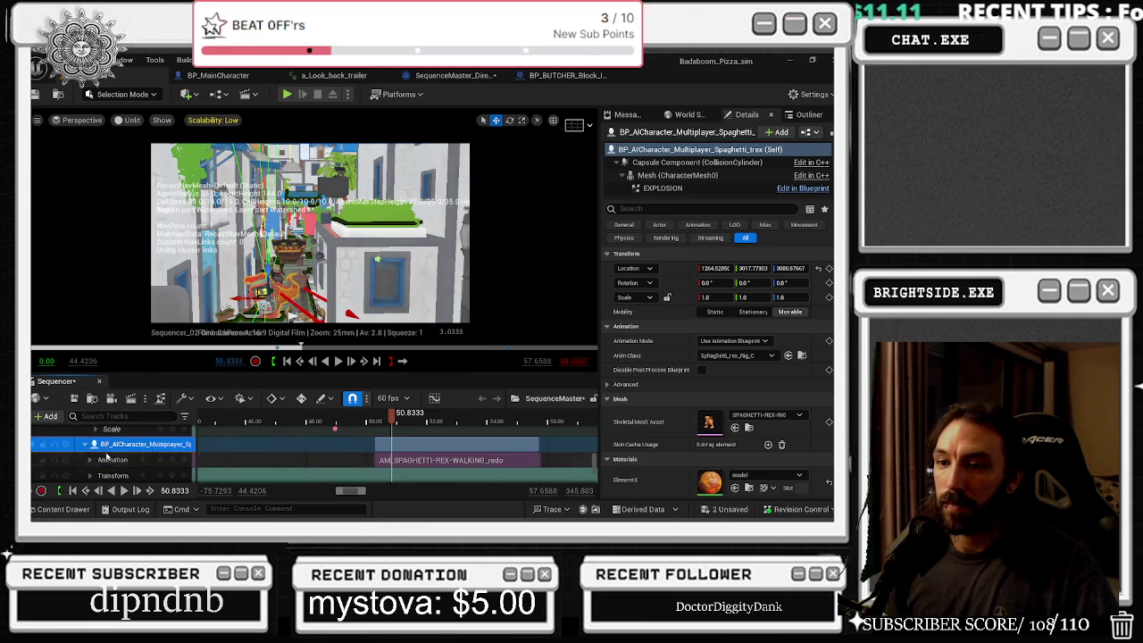
{"action": "scroll", "coordinate": [136, 465], "scroll_direction": "down", "scroll_amount": 1}
{"action": "left_click", "coordinate": [174, 459]}
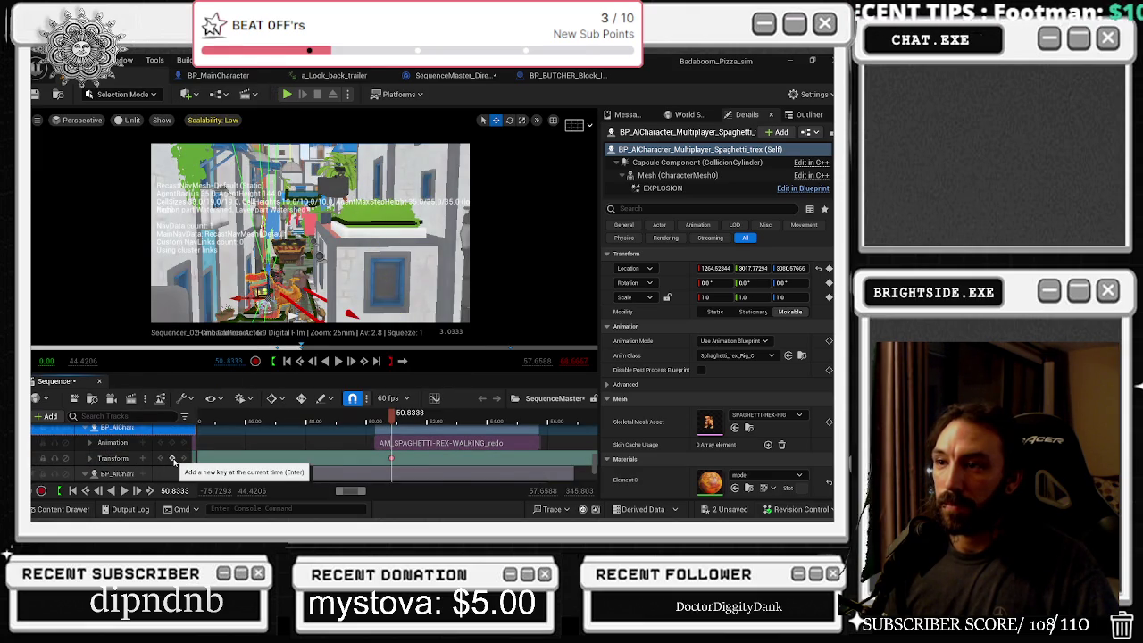
- Set the T-Rex's location to Y 4297 and X about 1151
{"action": "left_click", "coordinate": [89, 458]}
{"action": "scroll", "coordinate": [94, 460], "scroll_direction": "down", "scroll_amount": 1}
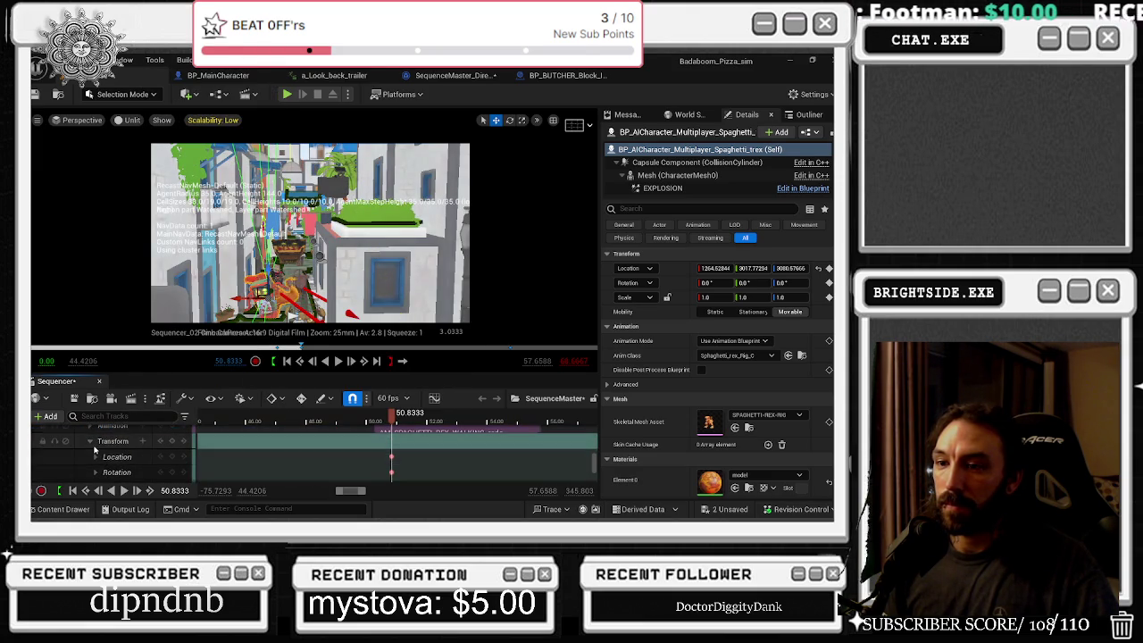
{"action": "left_click", "coordinate": [97, 456]}
{"action": "scroll", "coordinate": [107, 466], "scroll_direction": "down", "scroll_amount": 1}
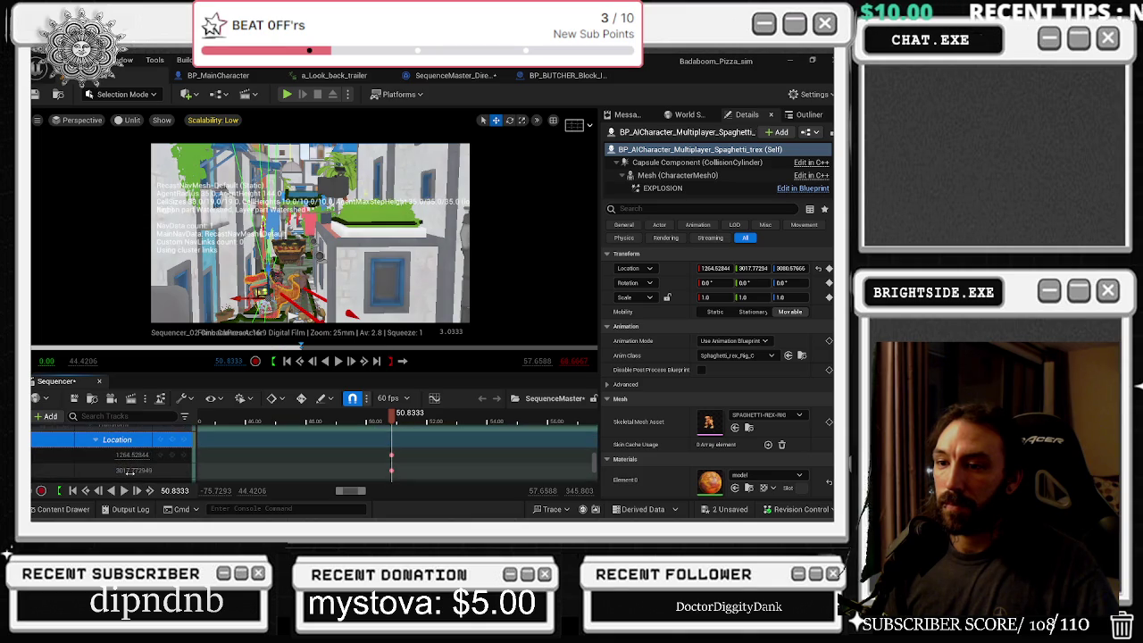
{"action": "left_click", "coordinate": [125, 476]}
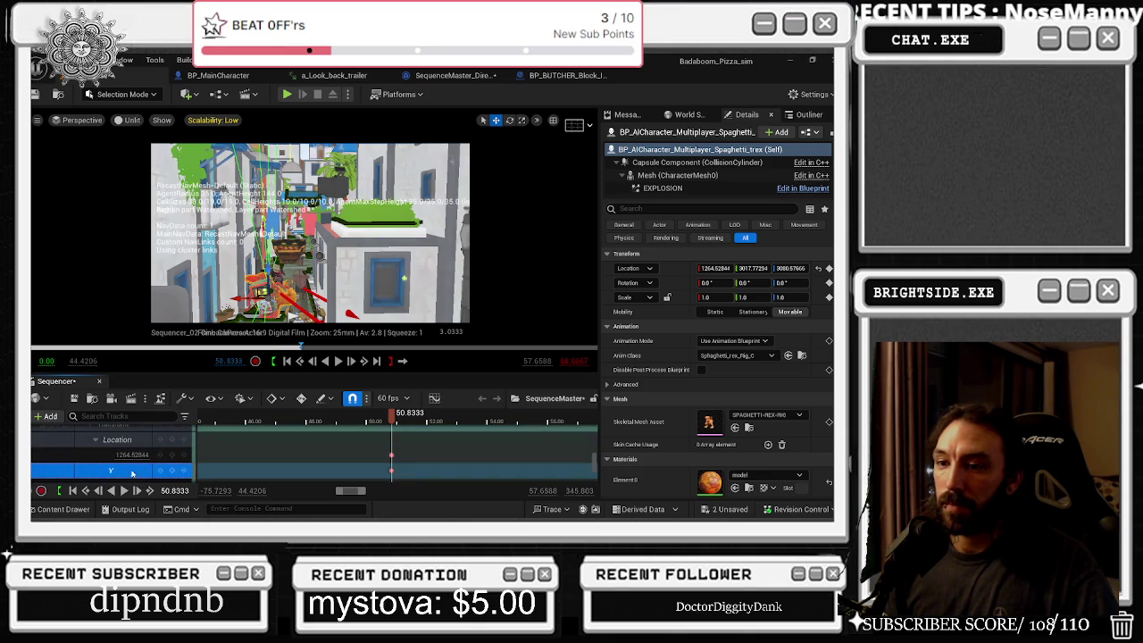
{"action": "left_click_drag", "start_coordinate": [132, 473], "coordinate": [205, 473]}
{"action": "left_click", "coordinate": [131, 454], "text": "ctrl"}
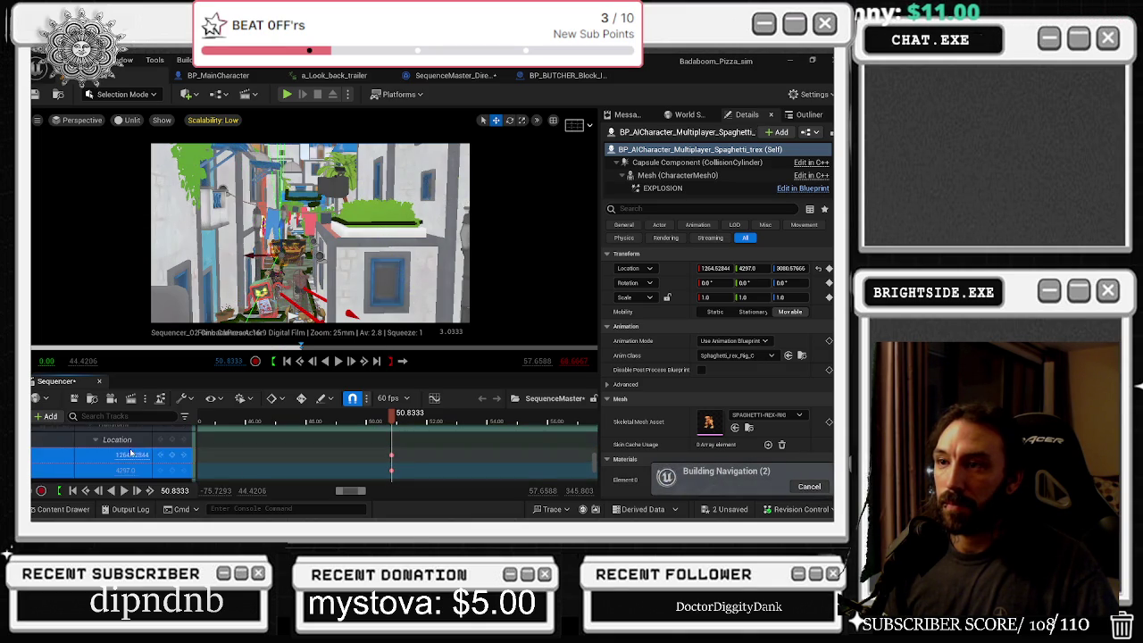
{"action": "left_click", "coordinate": [116, 454]}
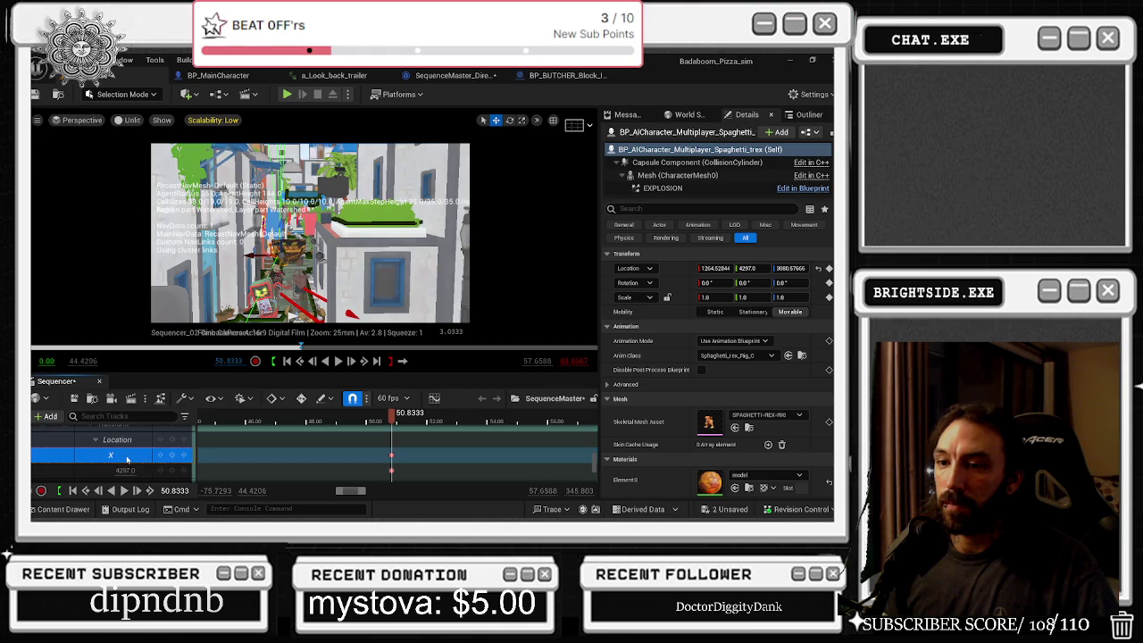
{"action": "left_click_drag", "start_coordinate": [125, 454], "coordinate": [114, 454]}
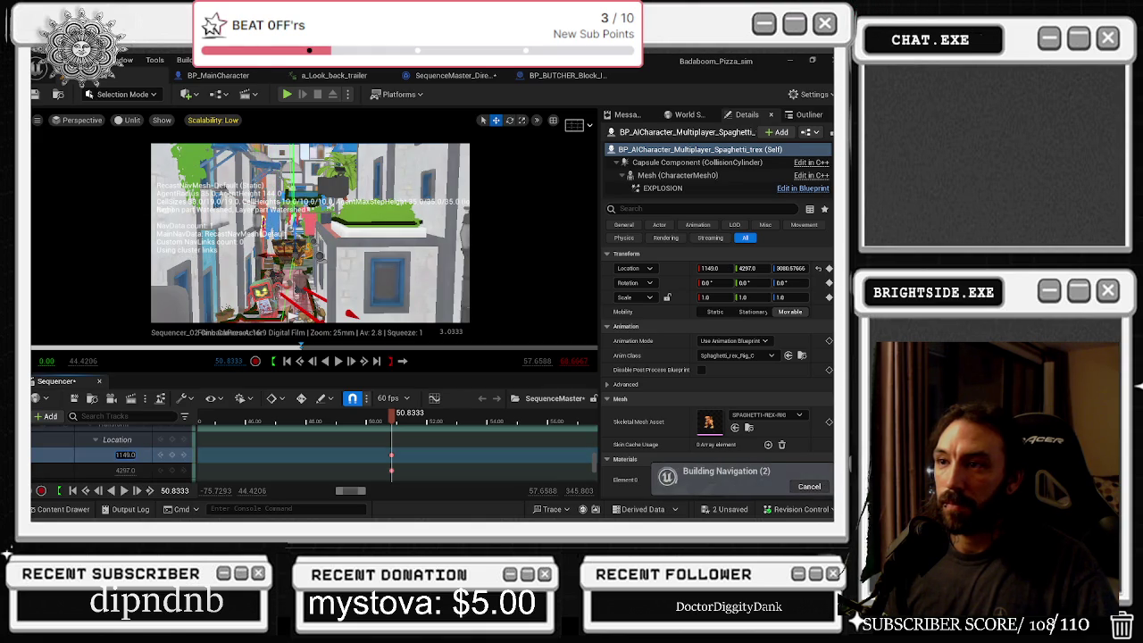
- Set the T-Rex's Z rotation to -90 and reset the -6.0 rotation value to 0
{"action": "scroll", "coordinate": [125, 460], "scroll_direction": "down", "scroll_amount": 2}
{"action": "left_click", "coordinate": [95, 451]}
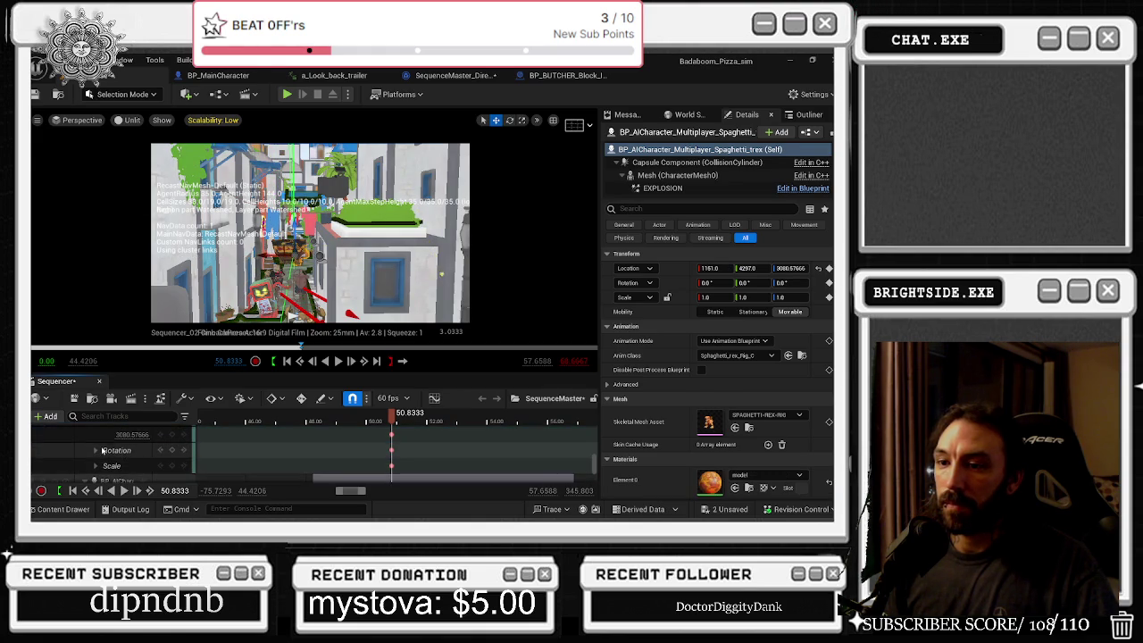
{"action": "scroll", "coordinate": [96, 452], "scroll_direction": "down", "scroll_amount": 1}
{"action": "left_click_drag", "start_coordinate": [119, 447], "coordinate": [123, 437]}
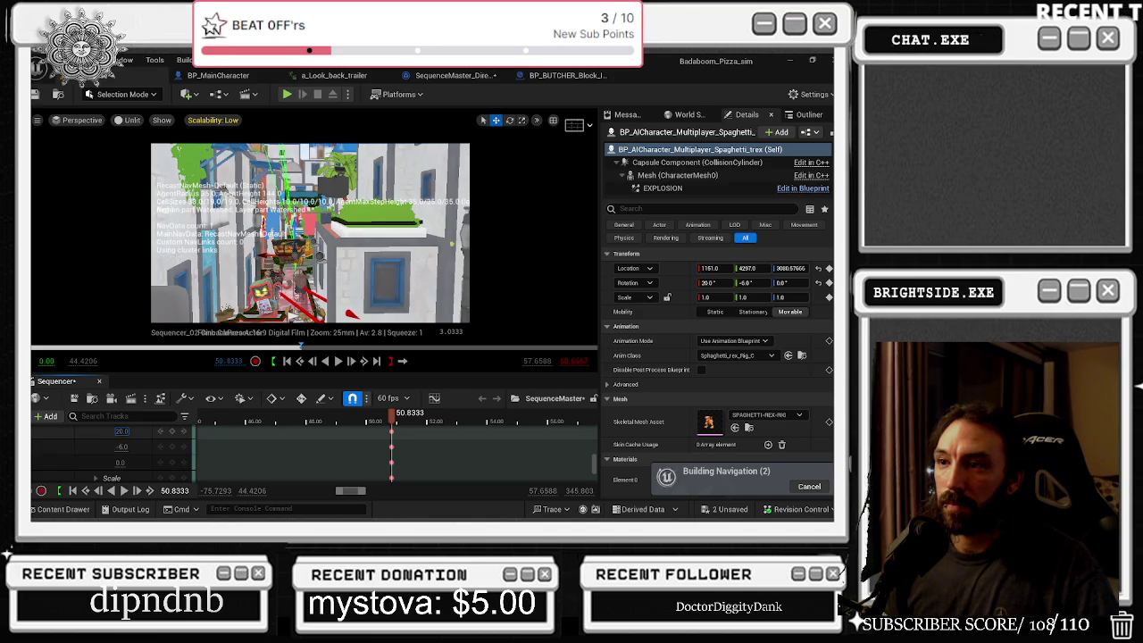
{"action": "left_click", "coordinate": [123, 461]}
{"action": "type", "text": "-90"}
{"action": "key", "text": "Return"}
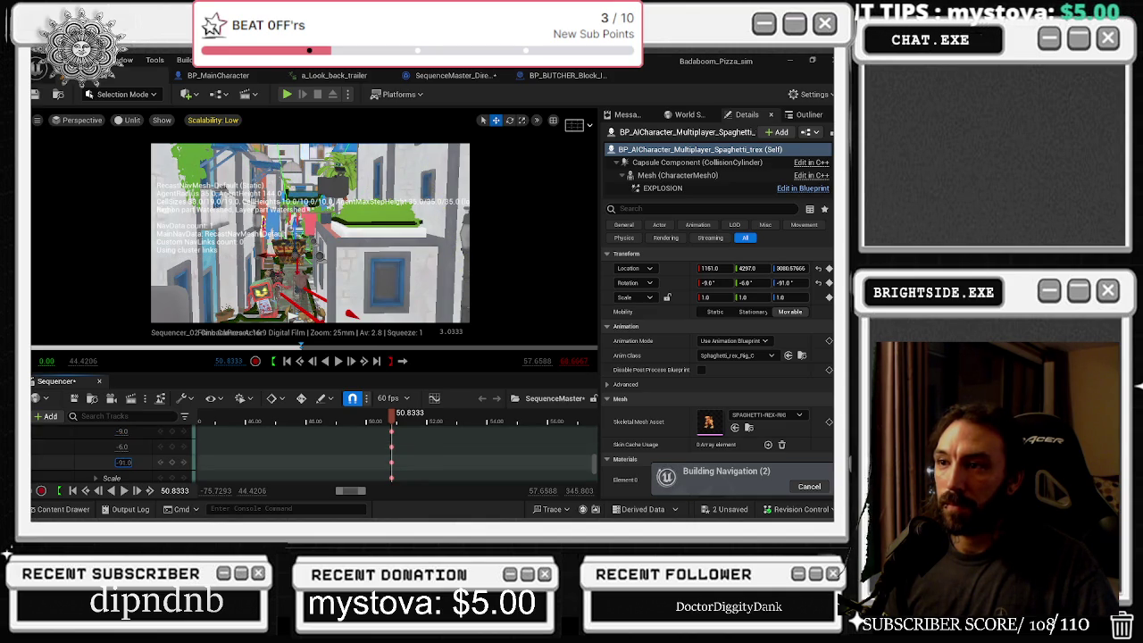
{"action": "key", "text": "Return"}
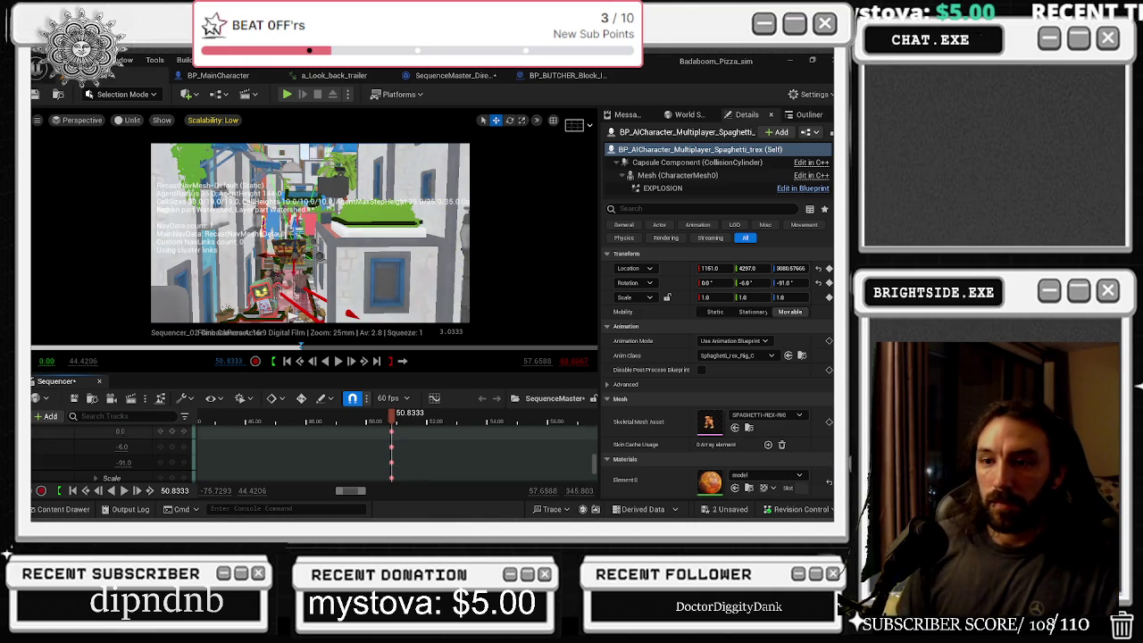
{"action": "left_click", "coordinate": [122, 446]}
{"action": "type", "text": "0"}
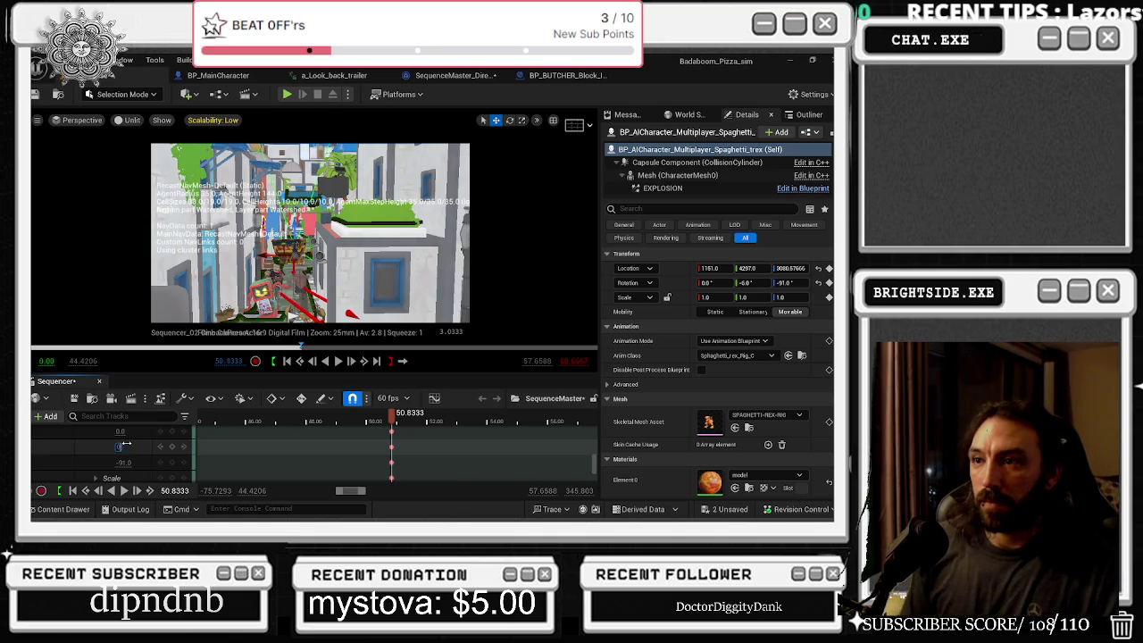
{"action": "key", "text": "Return"}
- At 54.6167, key the T-Rex's Y location at 4362
{"action": "left_click", "coordinate": [396, 419]}
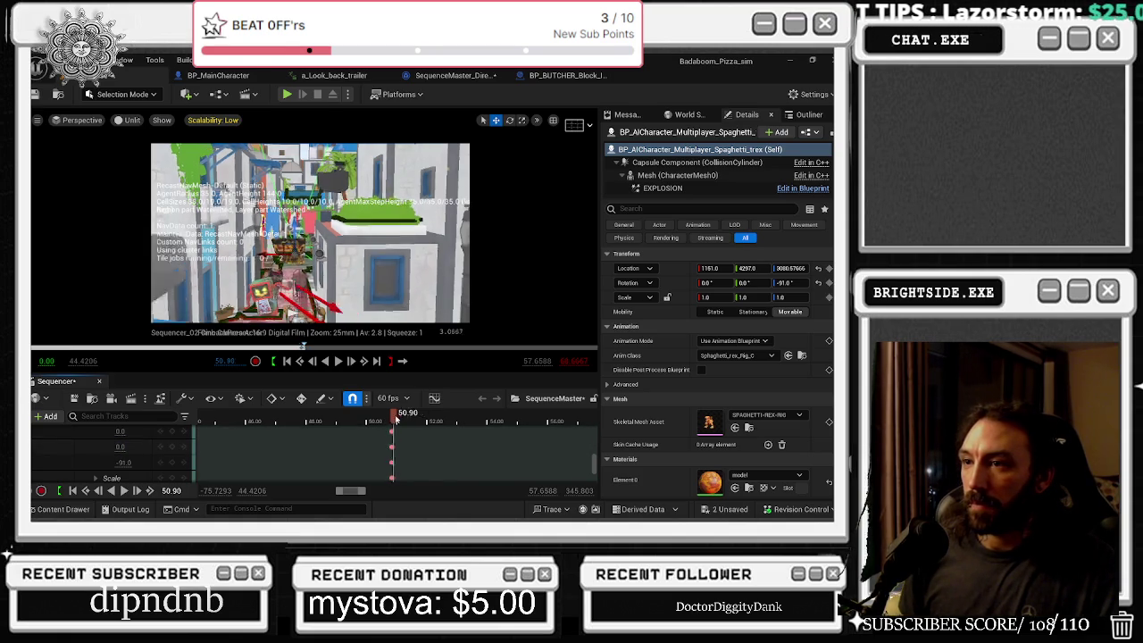
{"action": "left_click_drag", "start_coordinate": [396, 419], "coordinate": [506, 413]}
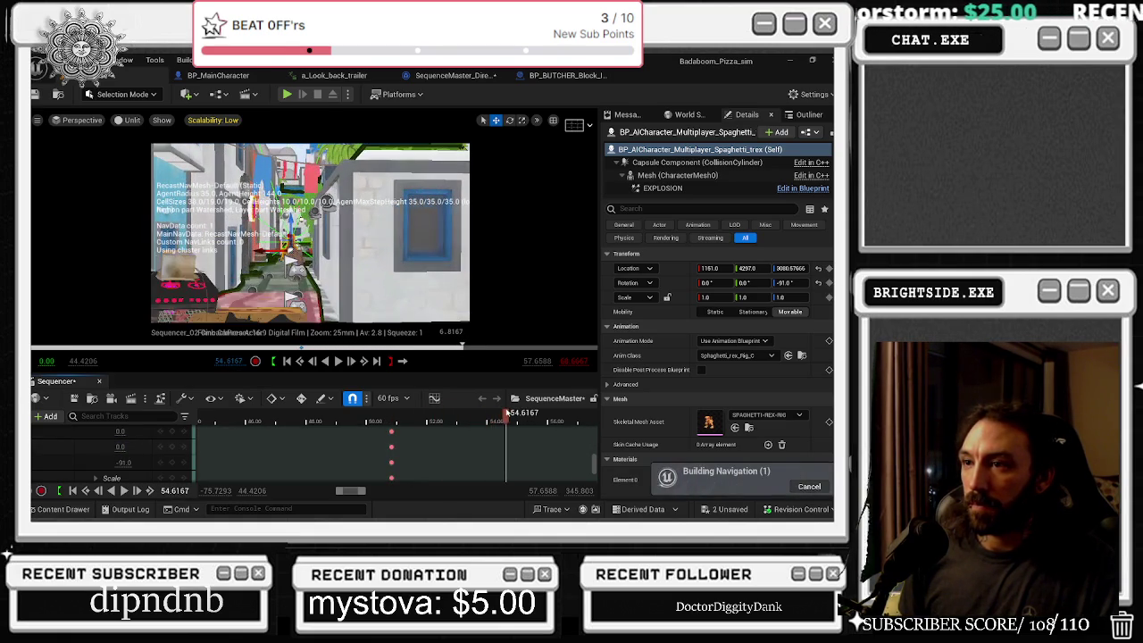
{"action": "scroll", "coordinate": [130, 449], "scroll_direction": "up", "scroll_amount": 2}
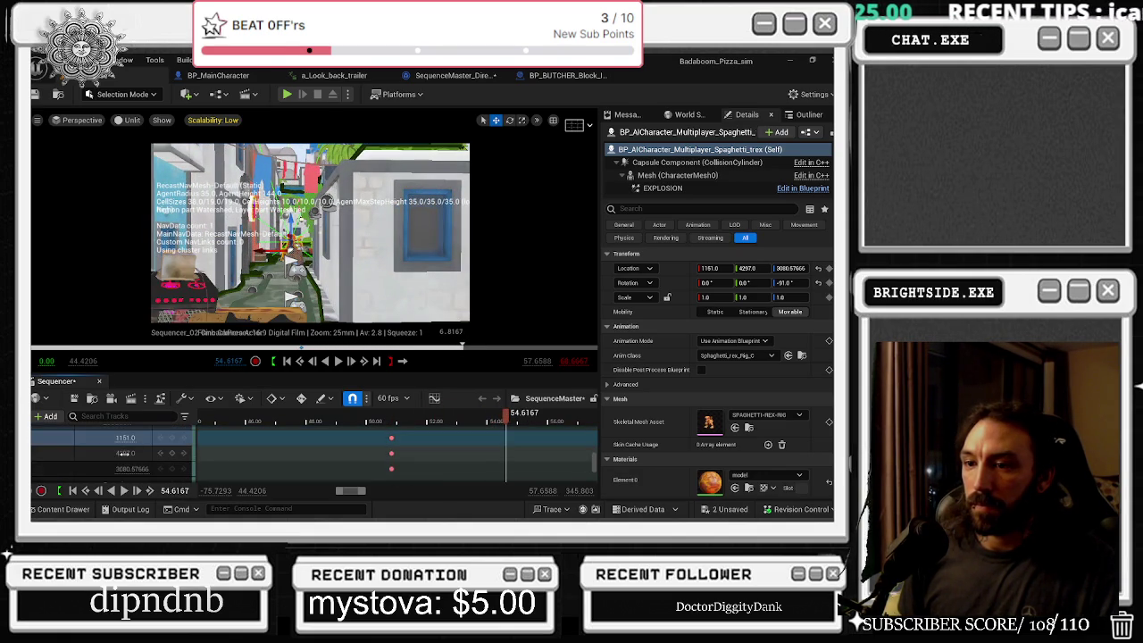
{"action": "left_click_drag", "start_coordinate": [123, 454], "coordinate": [127, 437]}
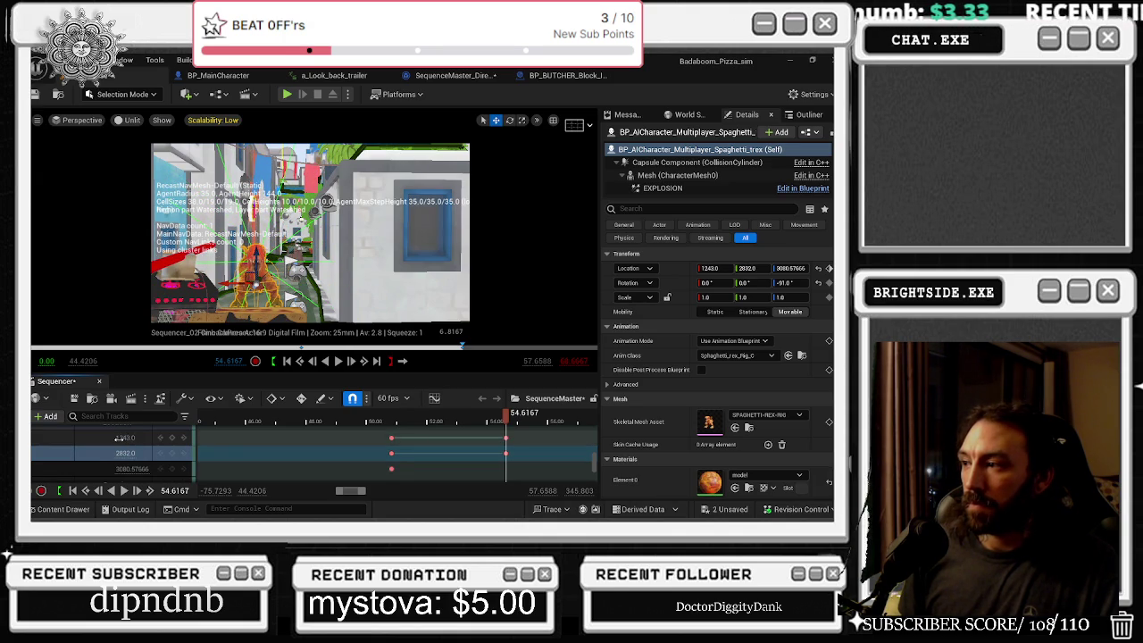
- Play from about 47.9, stop at 56.25, and key the Y location there
{"action": "left_click", "coordinate": [300, 425]}
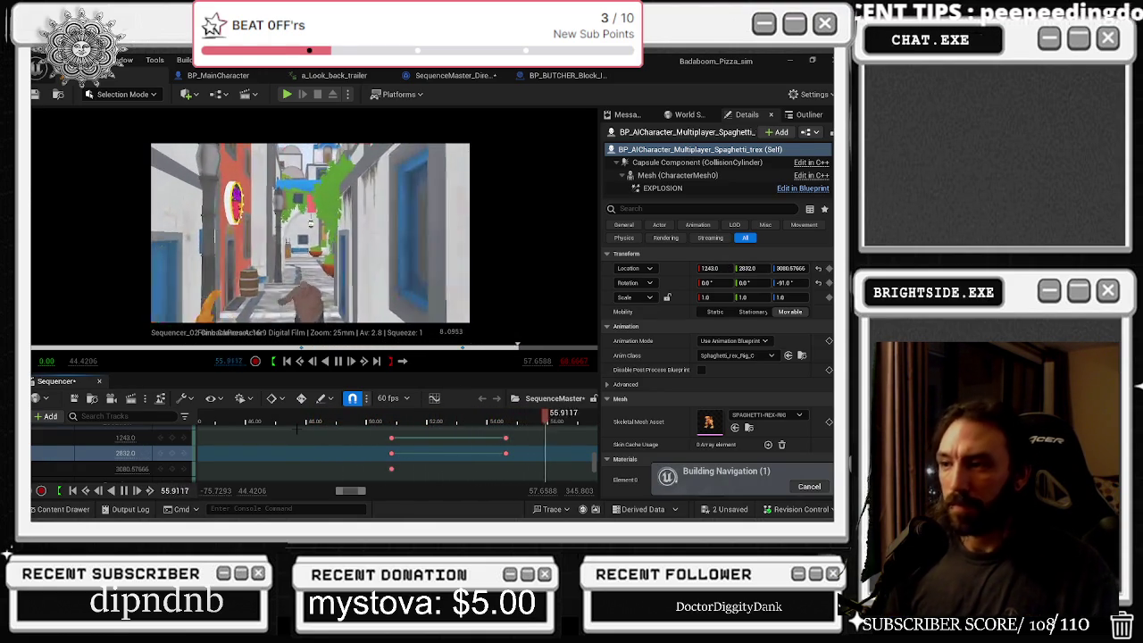
{"action": "key", "text": "space"}
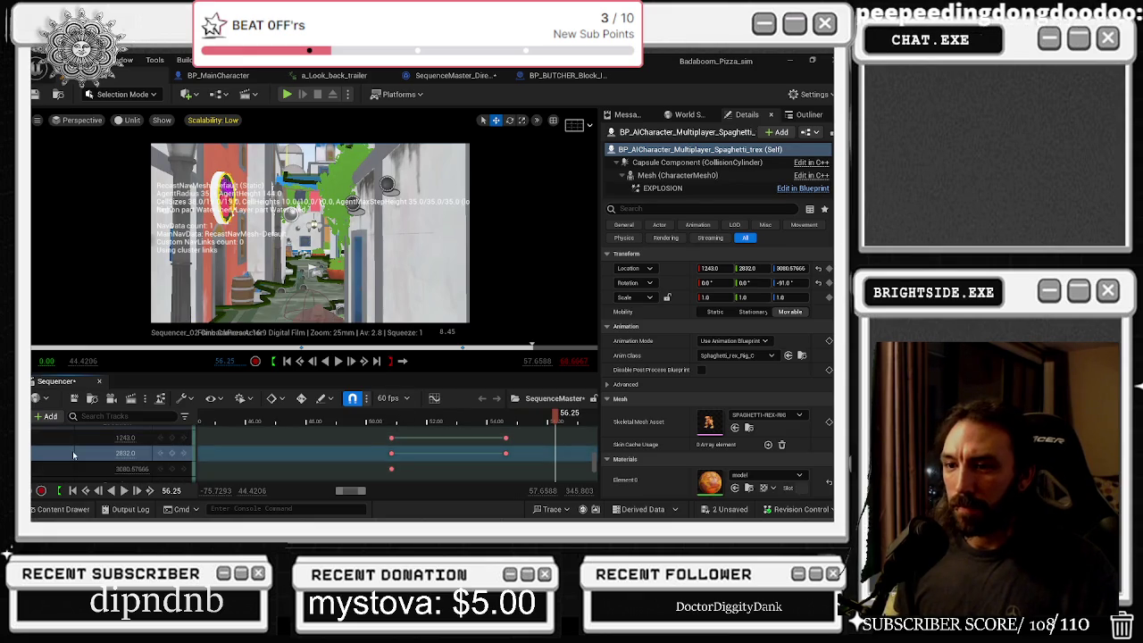
{"action": "scroll", "coordinate": [162, 456], "scroll_direction": "up", "scroll_amount": 1}
{"action": "scroll", "coordinate": [162, 456], "scroll_direction": "down", "scroll_amount": 1}
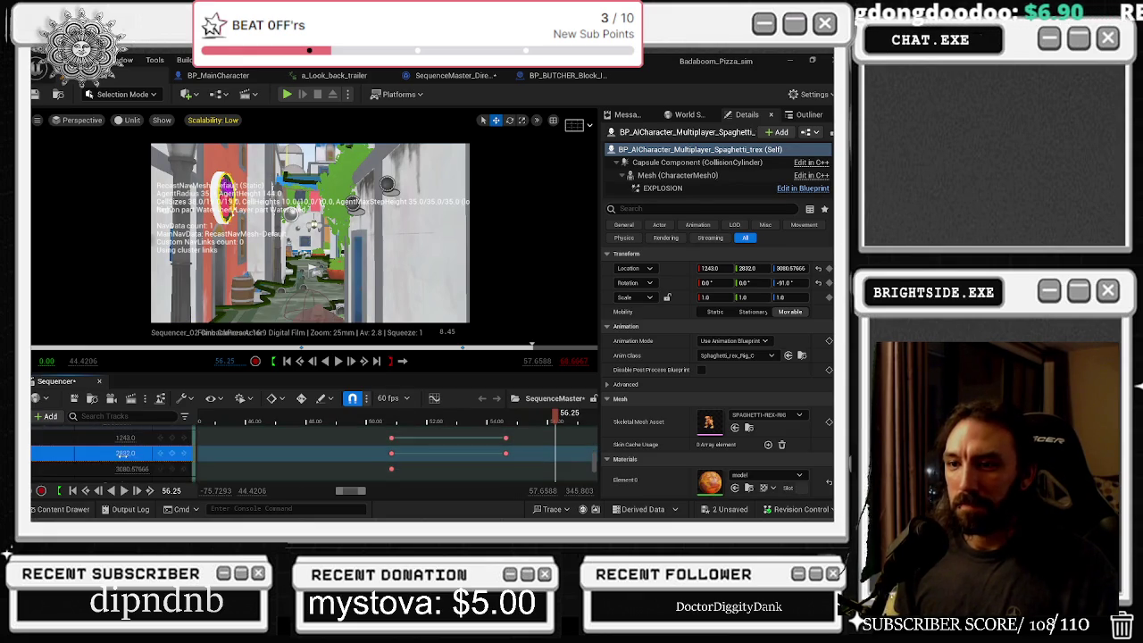
{"action": "key", "text": "Return"}
- Replay and scrub the shot from around 50 to check the T-Rex's walk
{"action": "left_click", "coordinate": [386, 421]}
{"action": "key", "text": "space"}
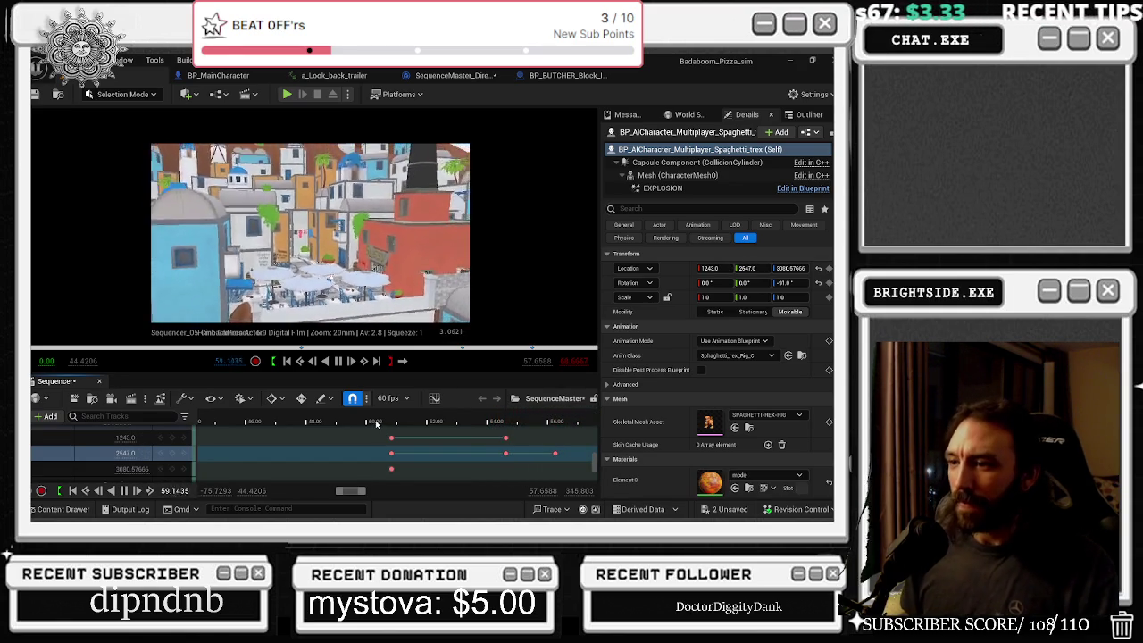
{"action": "left_click", "coordinate": [375, 422]}
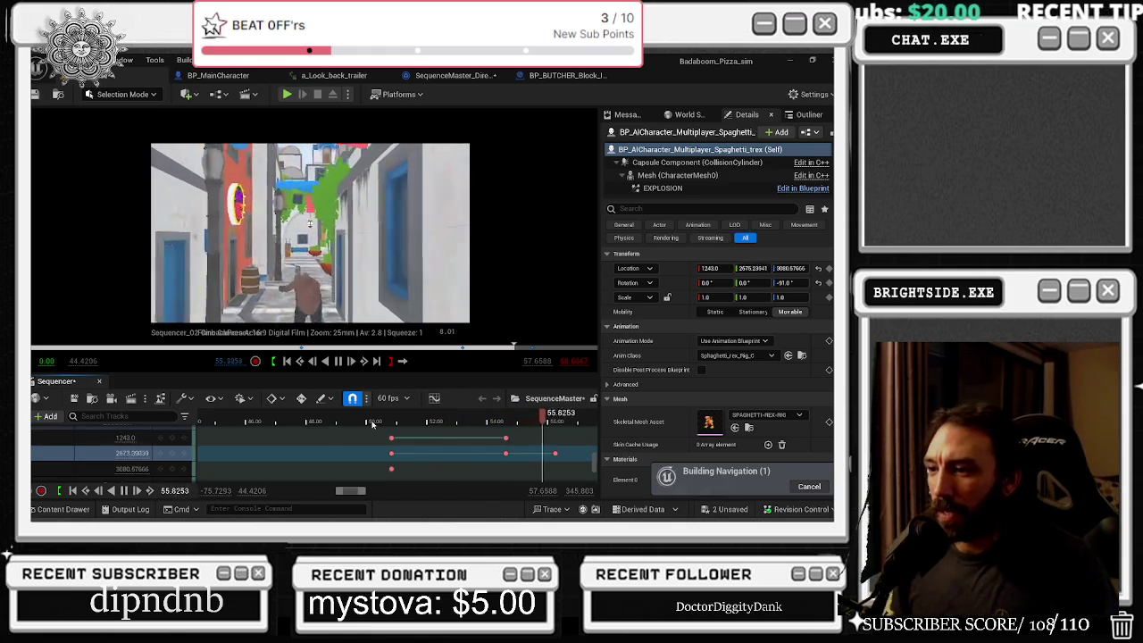
{"action": "left_click_drag", "start_coordinate": [373, 425], "coordinate": [497, 423]}
- Scrub the shot to about 54.55 and bring AM_Pizzabox_Boss_Attack's Location track into view
{"action": "left_click_drag", "start_coordinate": [268, 345], "coordinate": [531, 346]}
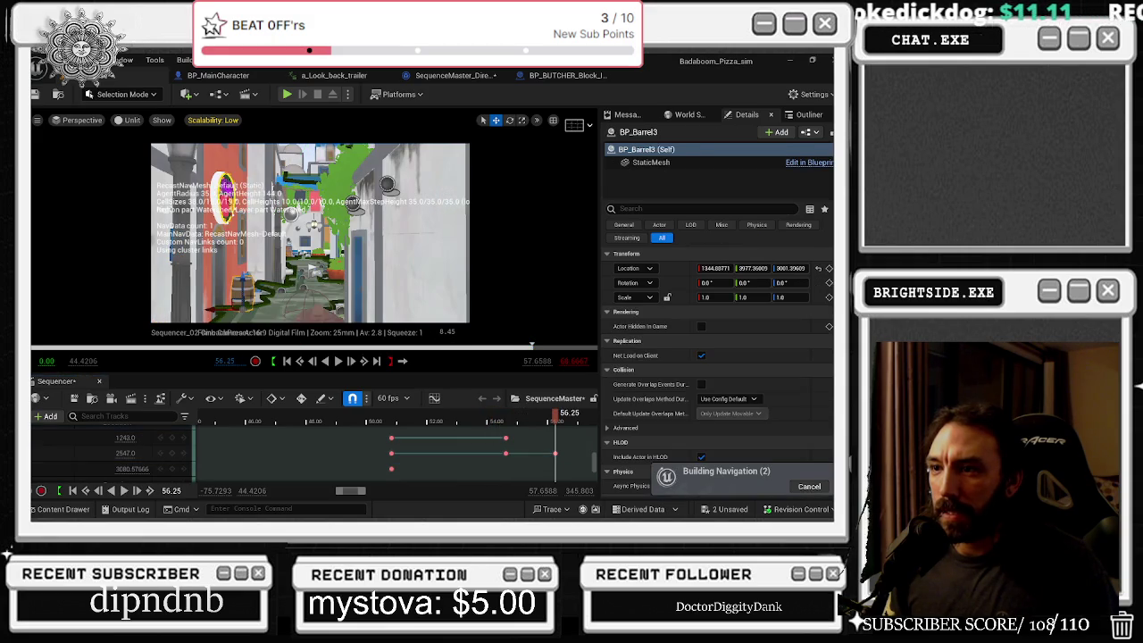
{"action": "left_click", "coordinate": [503, 423]}
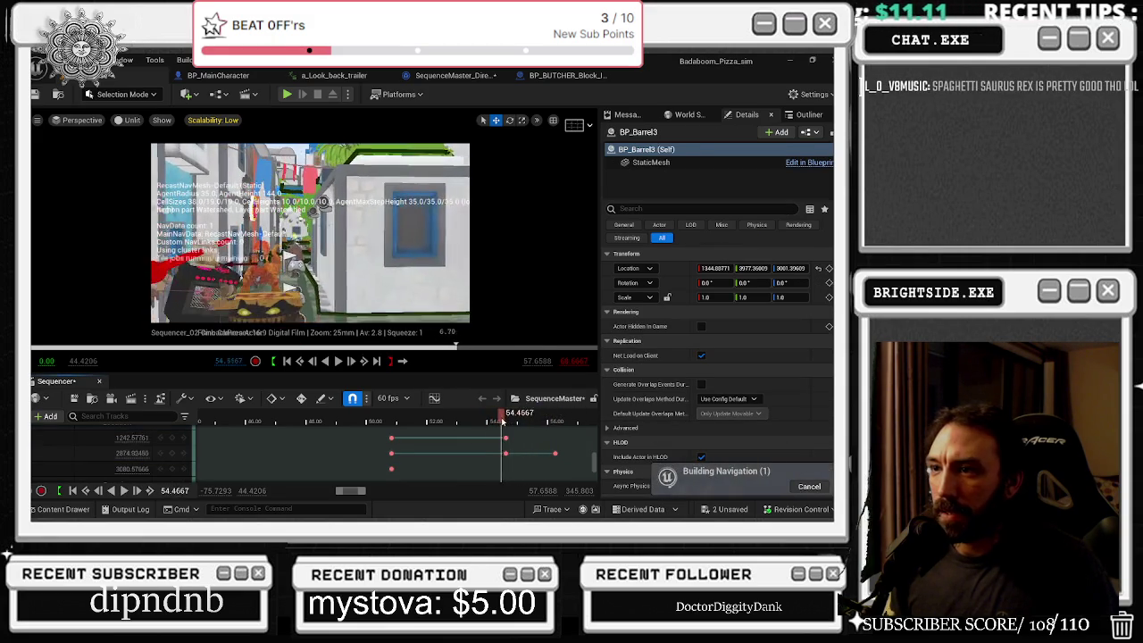
{"action": "scroll", "coordinate": [531, 448], "scroll_direction": "up", "scroll_amount": 5}
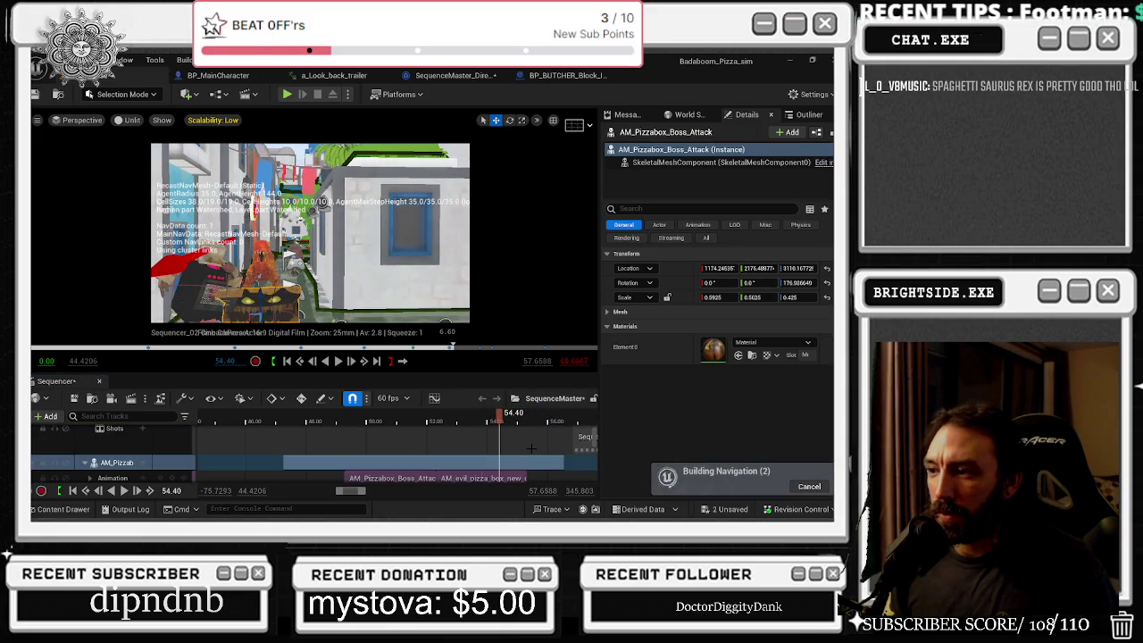
{"action": "scroll", "coordinate": [531, 448], "scroll_direction": "down", "scroll_amount": 3}
{"action": "left_click", "coordinate": [502, 412]}
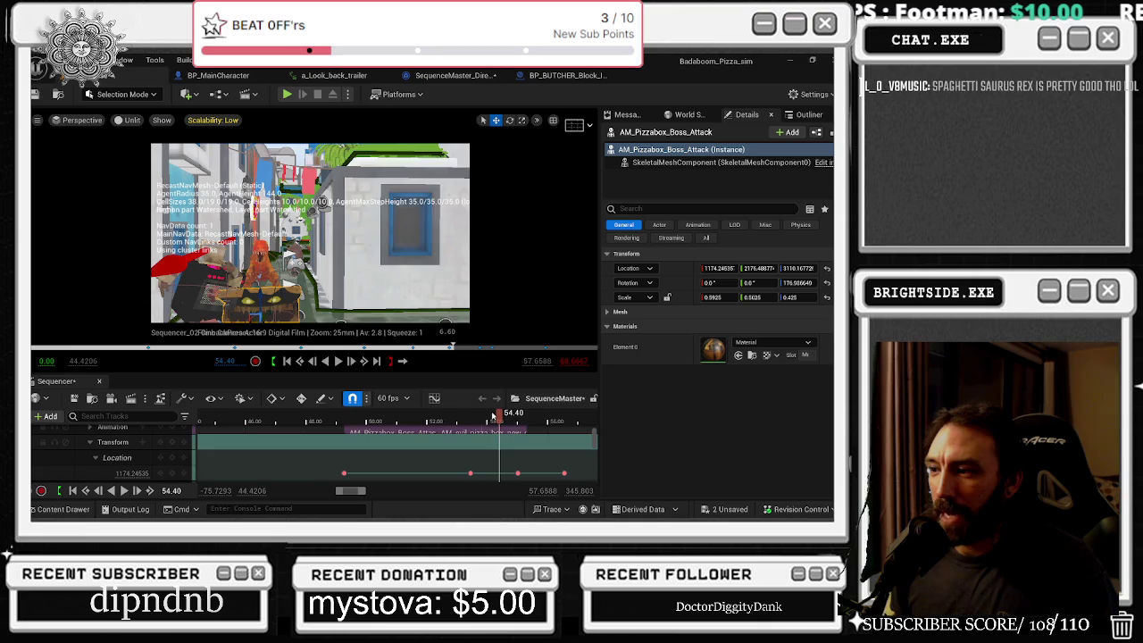
{"action": "left_click_drag", "start_coordinate": [503, 413], "coordinate": [505, 413]}
{"action": "scroll", "coordinate": [123, 457], "scroll_direction": "down", "scroll_amount": 2}
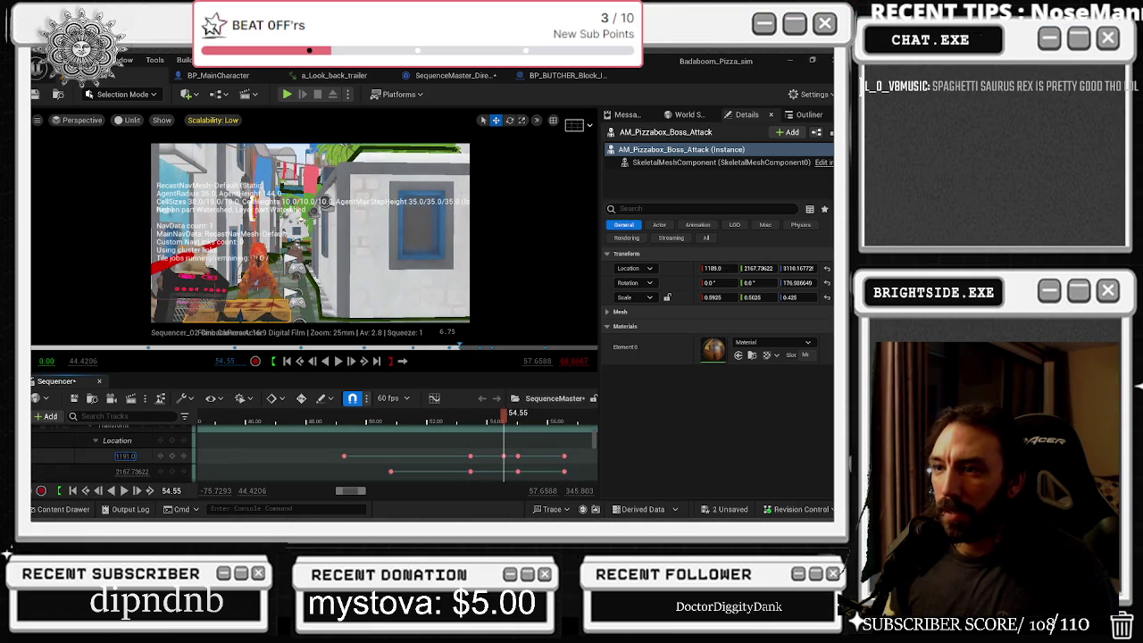
- Lower the boss's X location, move its last X key earlier, and replay the shot to 55.05
{"action": "left_click_drag", "start_coordinate": [124, 455], "coordinate": [107, 455]}
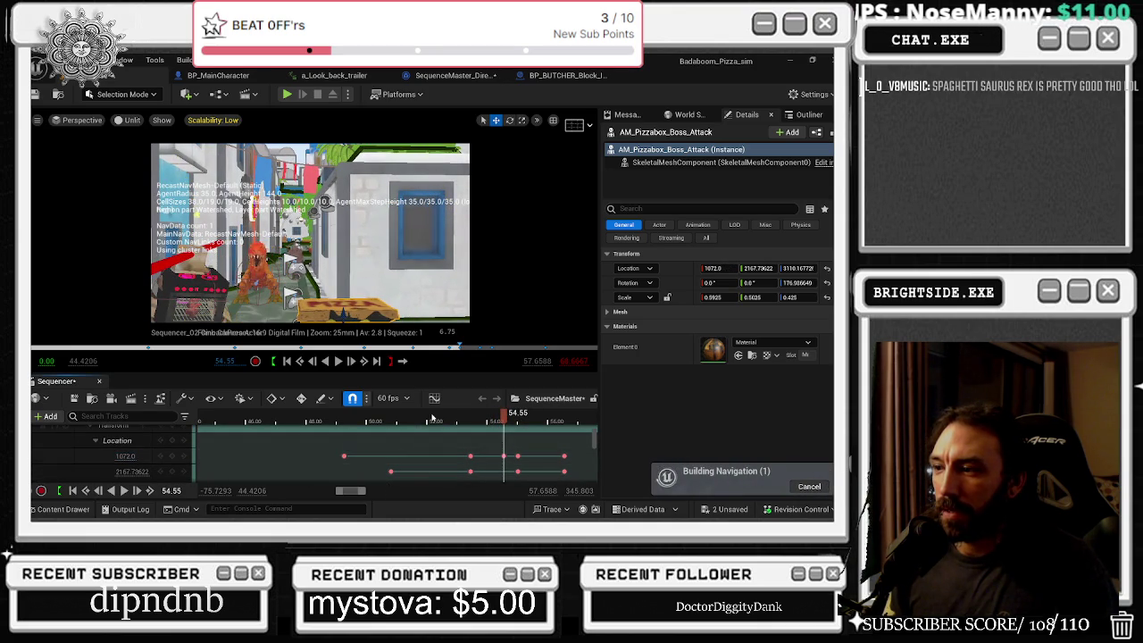
{"action": "key", "text": "space"}
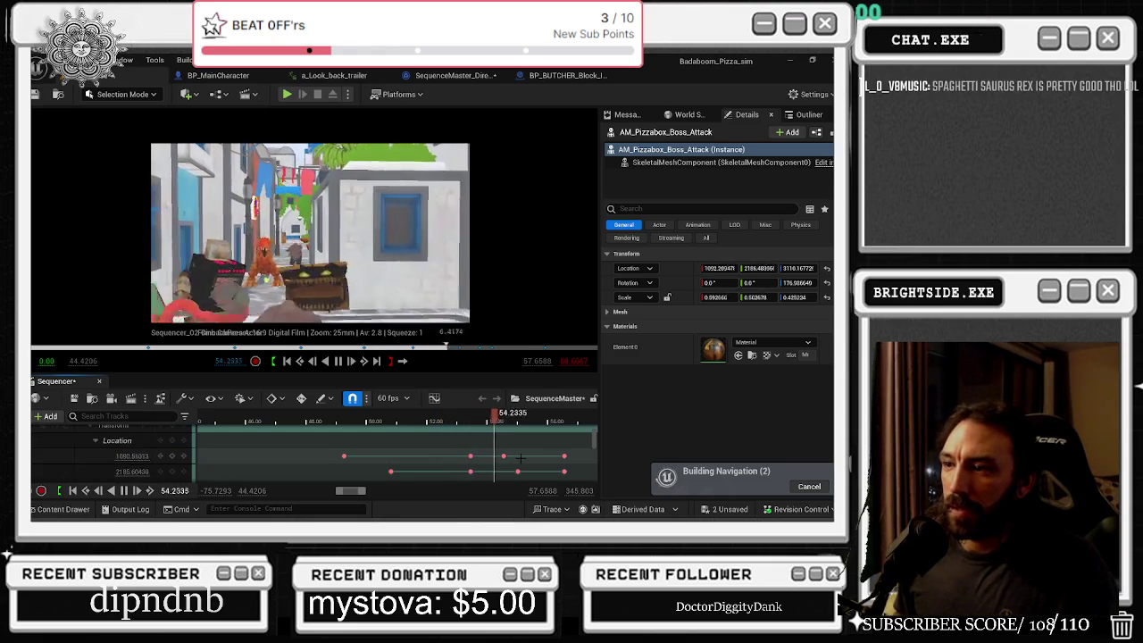
{"action": "left_click_drag", "start_coordinate": [470, 457], "coordinate": [426, 457]}
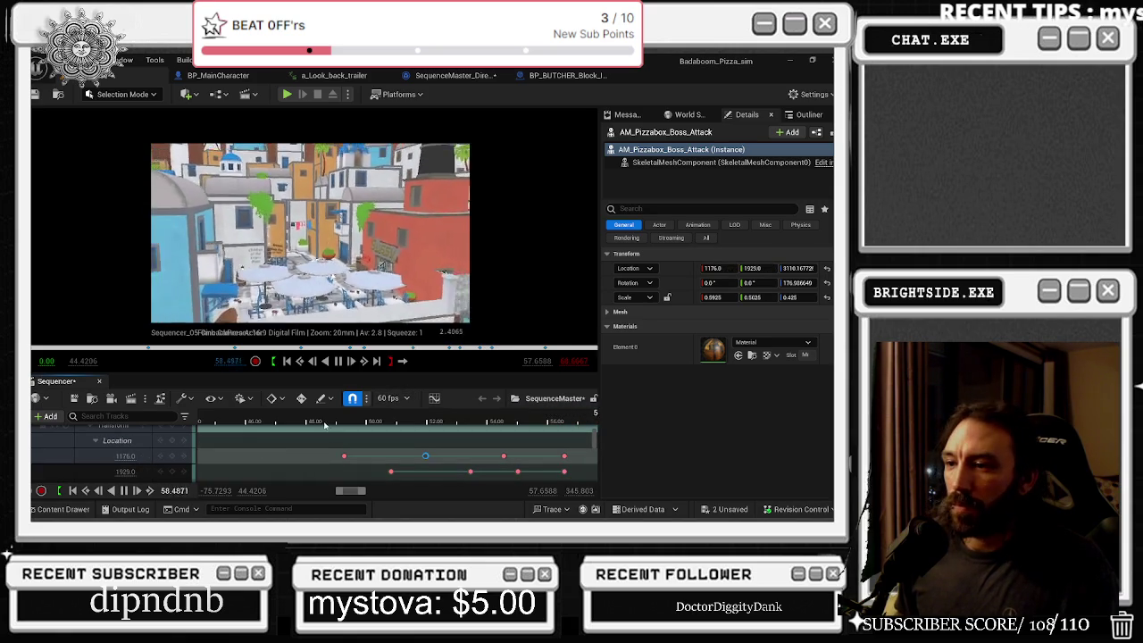
{"action": "left_click", "coordinate": [271, 419]}
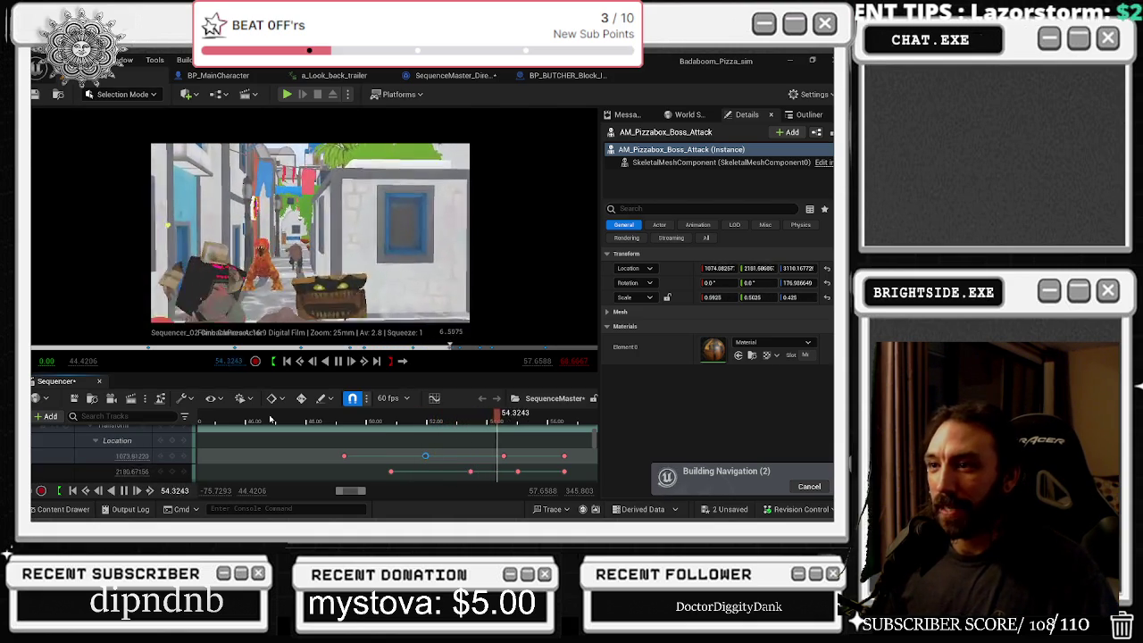
{"action": "key", "text": "space"}
- Select the Spaghetti T-rex, pick another animation for its clip, and play from 49.25
{"action": "left_click", "coordinate": [262, 272]}
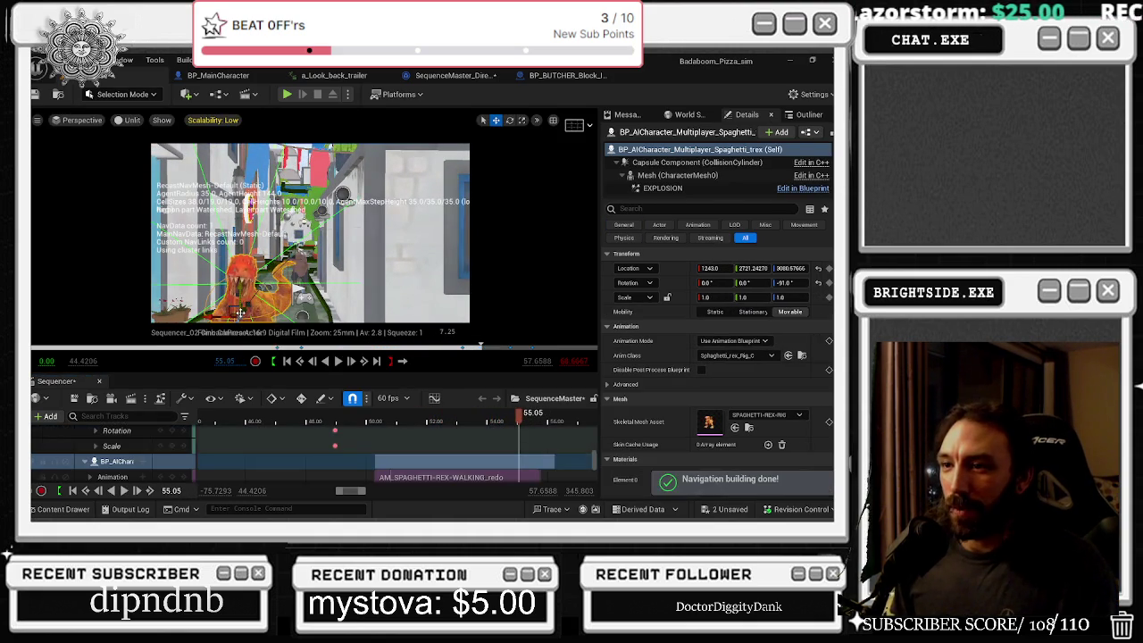
{"action": "right_click", "coordinate": [464, 443]}
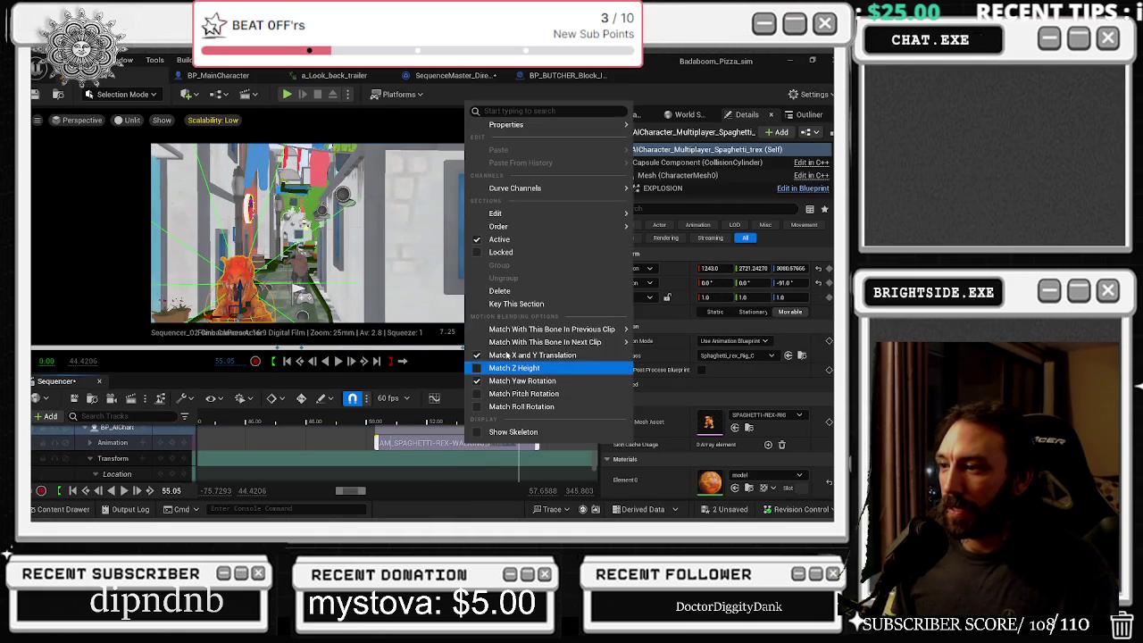
{"action": "mouse_move", "coordinate": [536, 124]}
{"action": "left_click", "coordinate": [400, 305]}
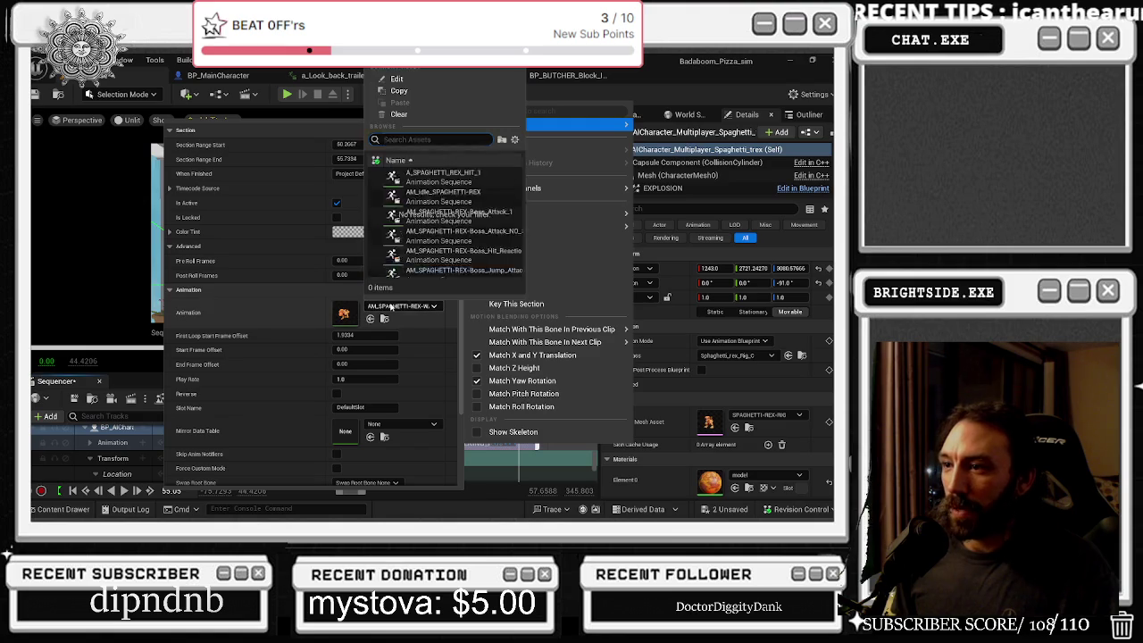
{"action": "left_click", "coordinate": [429, 248]}
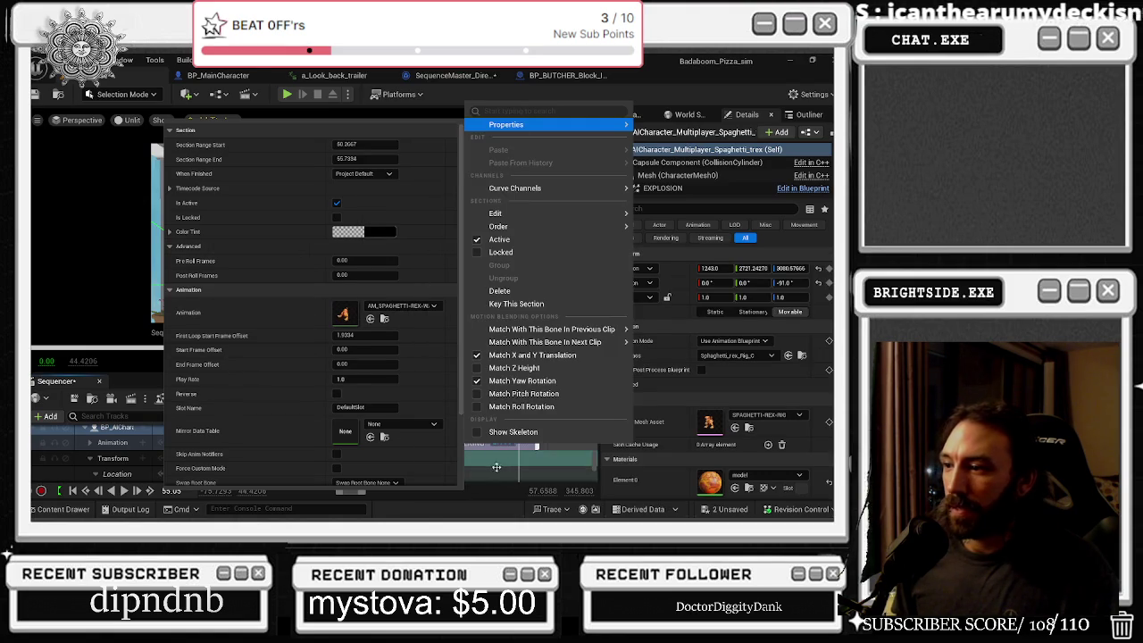
{"action": "left_click", "coordinate": [345, 421]}
{"action": "left_click", "coordinate": [345, 421]}
{"action": "key", "text": "space"}
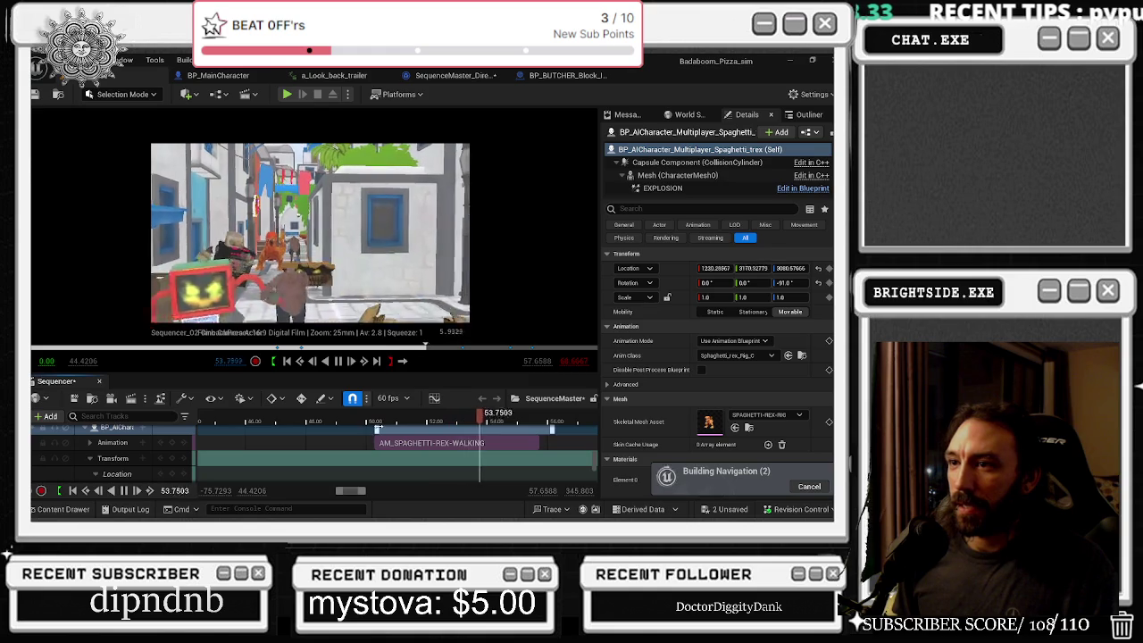
- Swap the walking clip to AM_SPAGHETTI-REX-Boss_Jump_Attack and play the shot with it
{"action": "left_click", "coordinate": [433, 443]}
{"action": "right_click", "coordinate": [432, 443]}
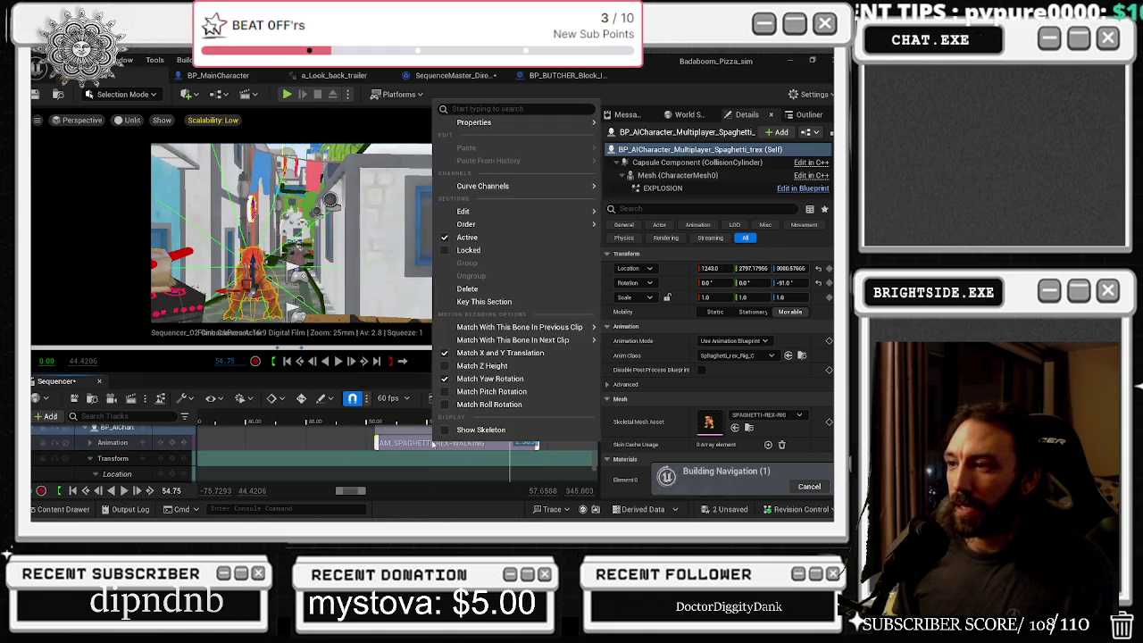
{"action": "mouse_move", "coordinate": [478, 124]}
{"action": "left_click", "coordinate": [368, 302]}
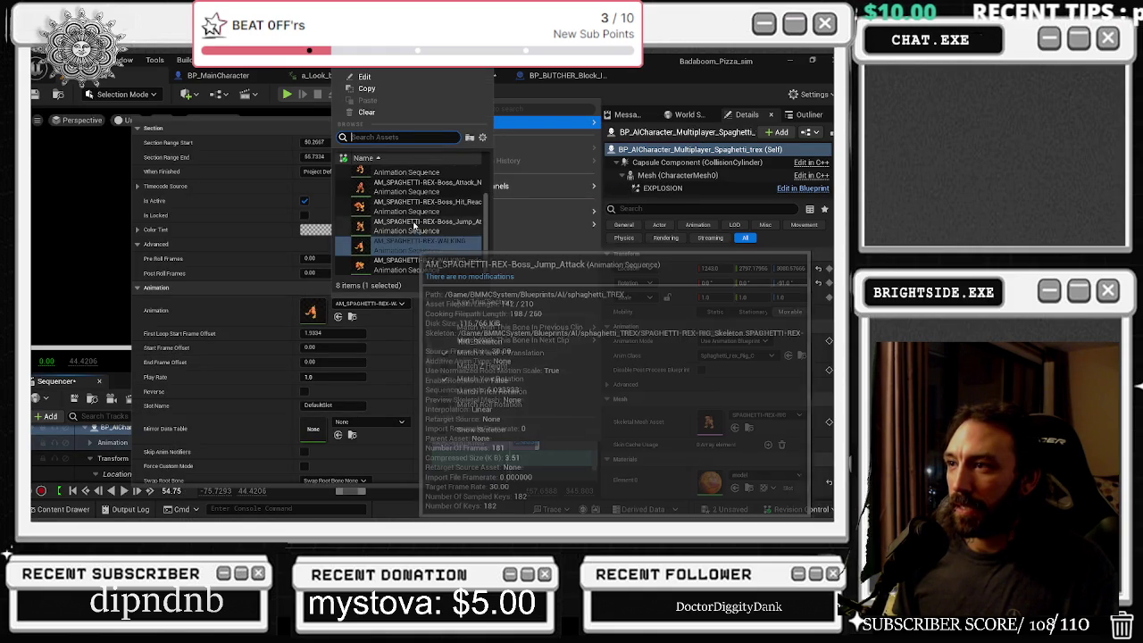
{"action": "left_click", "coordinate": [415, 224]}
{"action": "left_click", "coordinate": [378, 425]}
{"action": "key", "text": "space"}
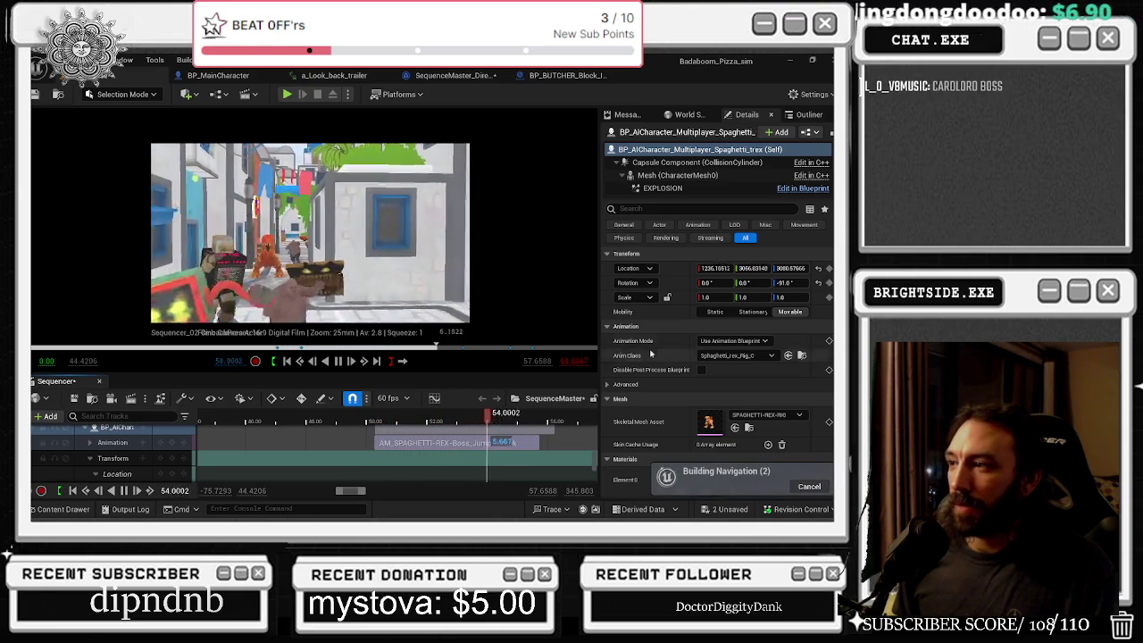
- Stop at 54.25, check the T-rex's Animation Mode options, and replay the shot from about 50
{"action": "key", "text": "space"}
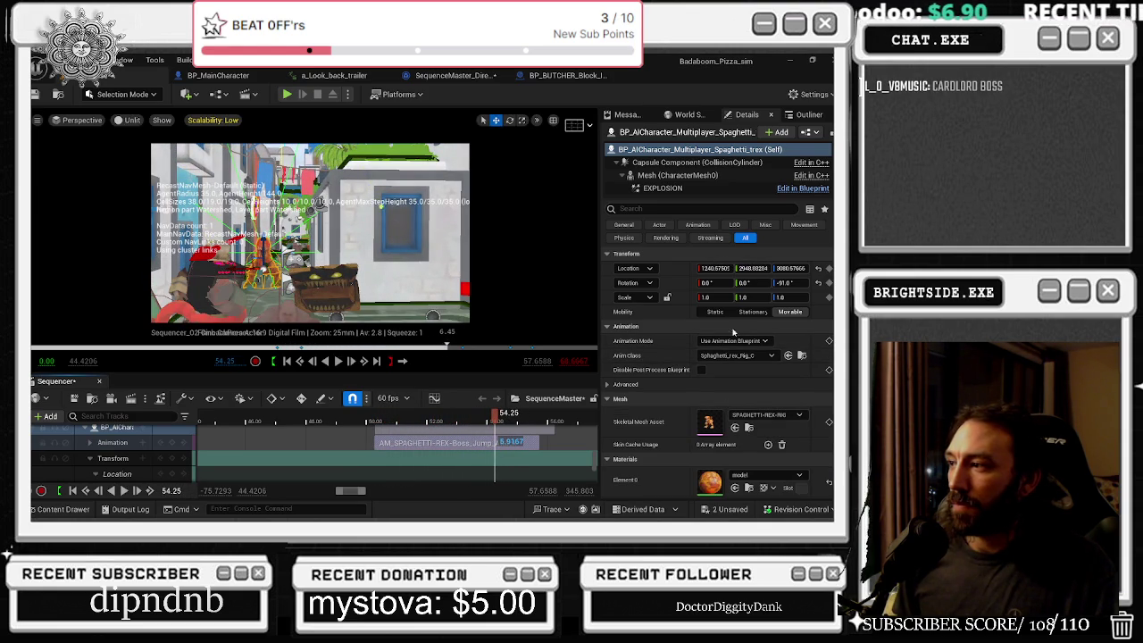
{"action": "left_click", "coordinate": [735, 341]}
{"action": "left_click", "coordinate": [730, 352]}
{"action": "left_click", "coordinate": [361, 421]}
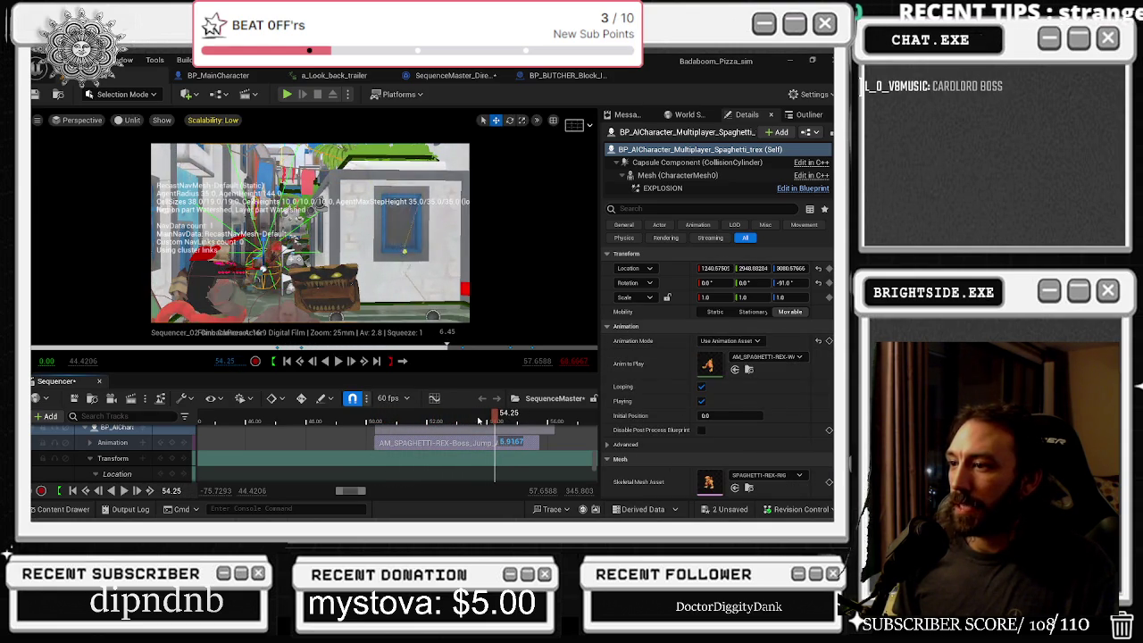
{"action": "key", "text": "space"}
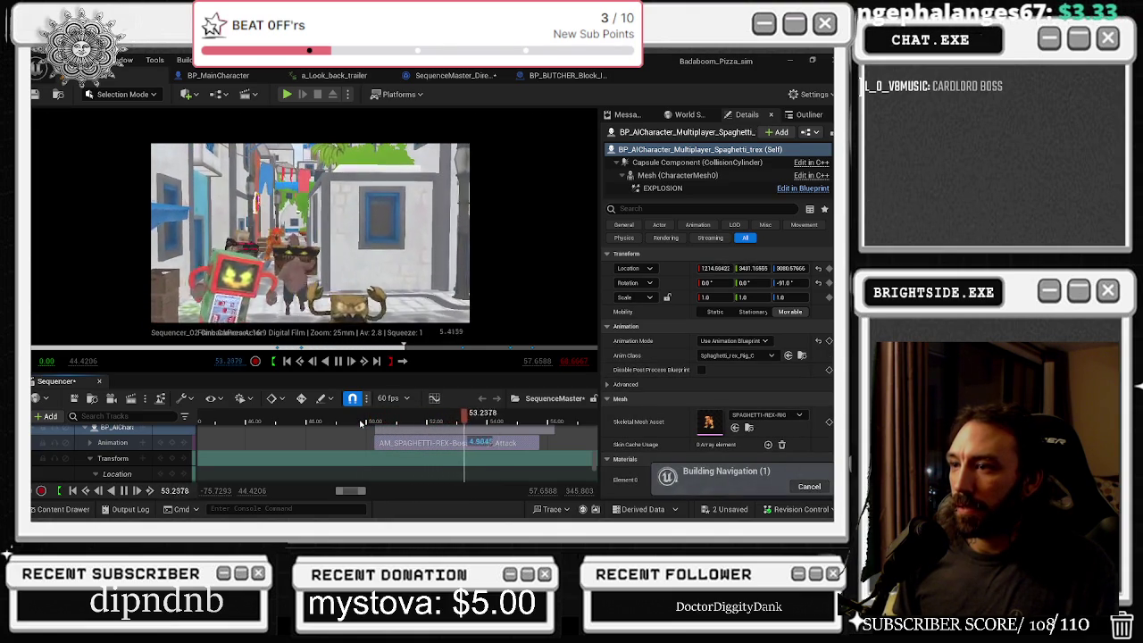
{"action": "key", "text": "space"}
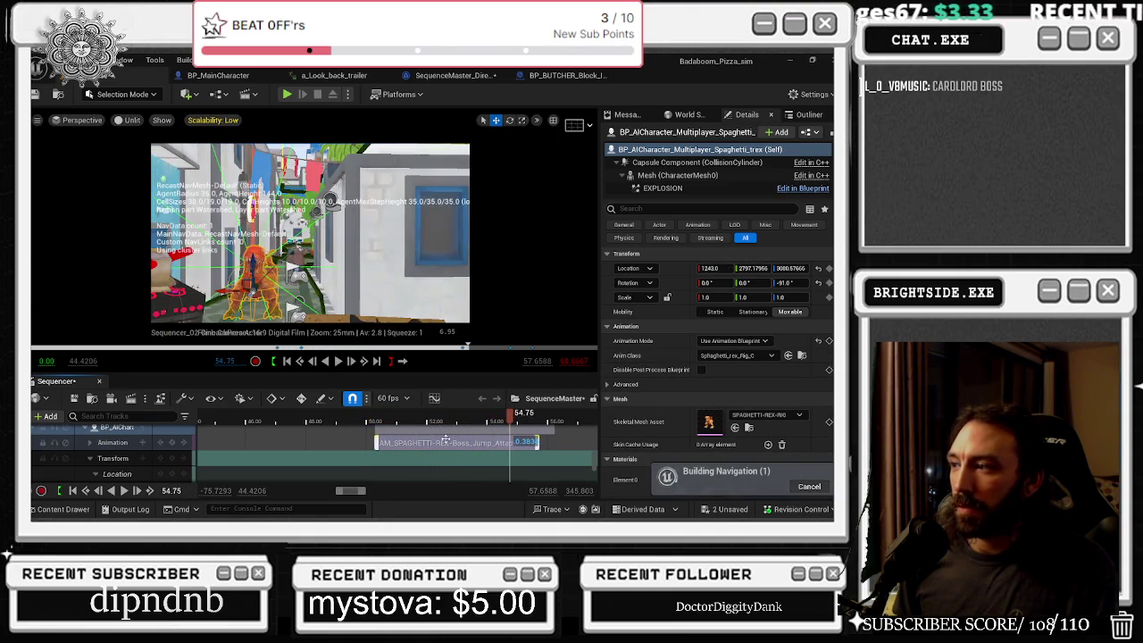
- Set the T-Rex's Animation Mode to Use Custom Mode and move the playhead to 50.7333
{"action": "left_click", "coordinate": [750, 344]}
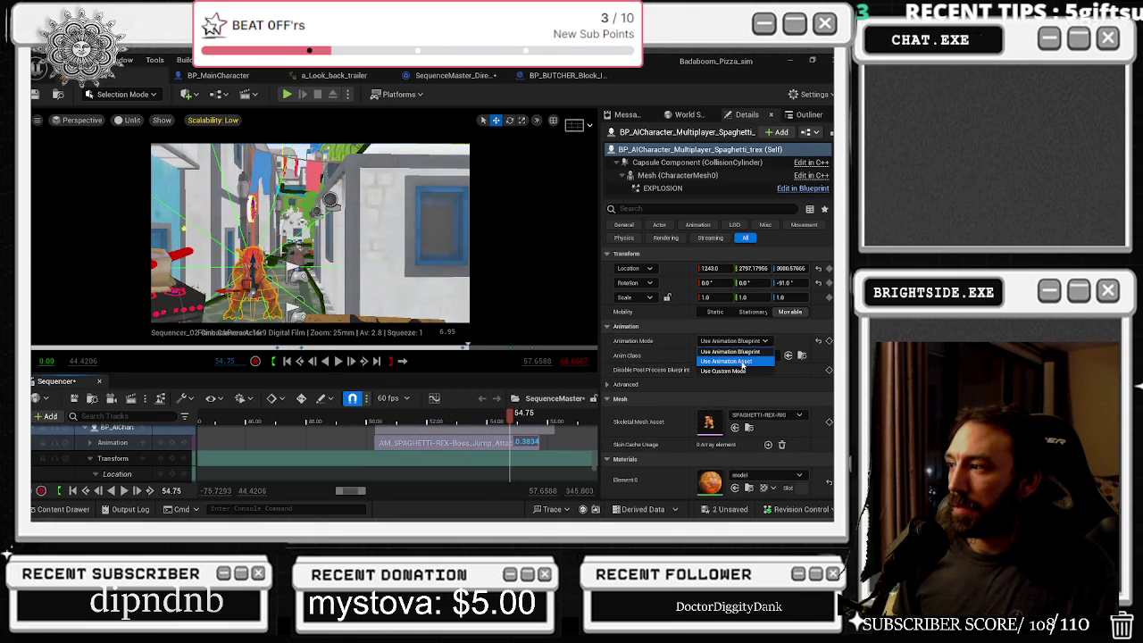
{"action": "left_click", "coordinate": [742, 362]}
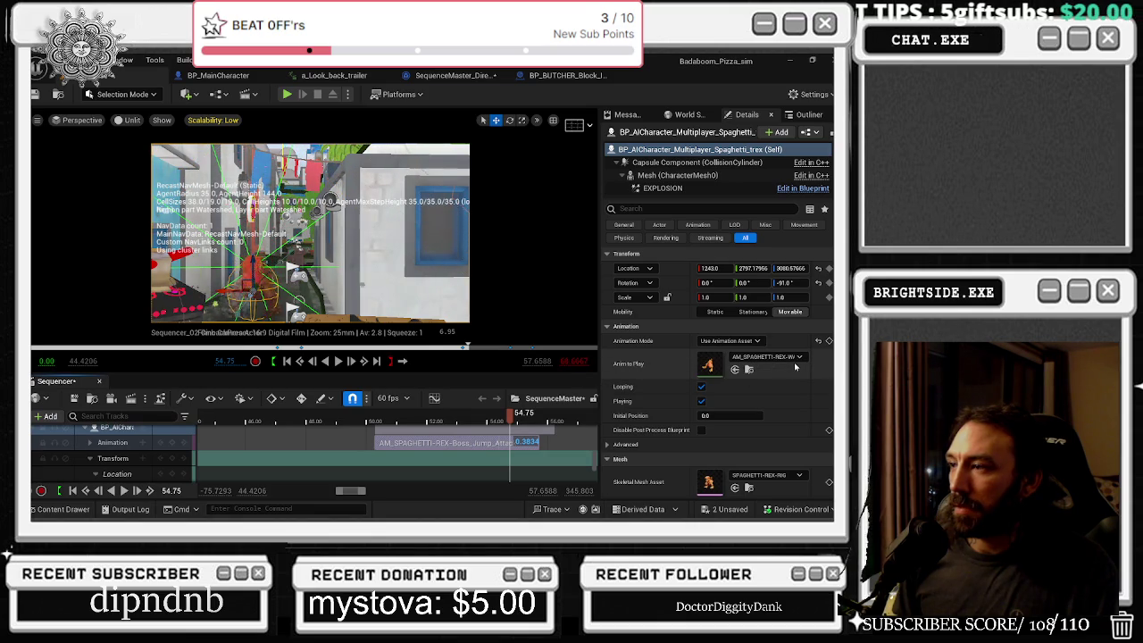
{"action": "left_click", "coordinate": [817, 341]}
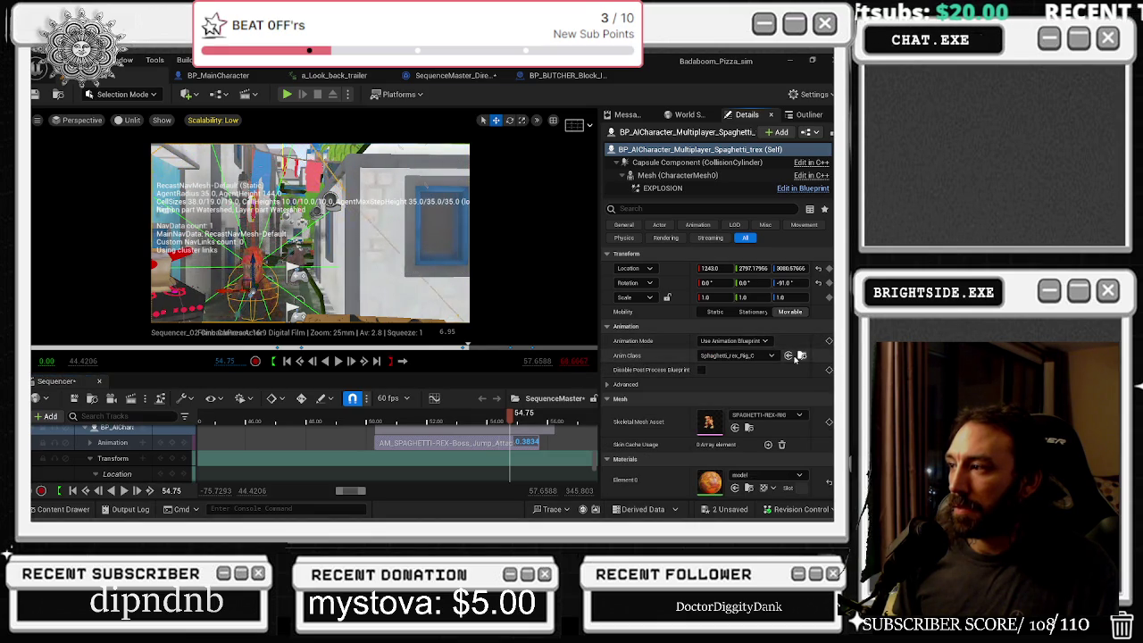
{"action": "left_click", "coordinate": [743, 340]}
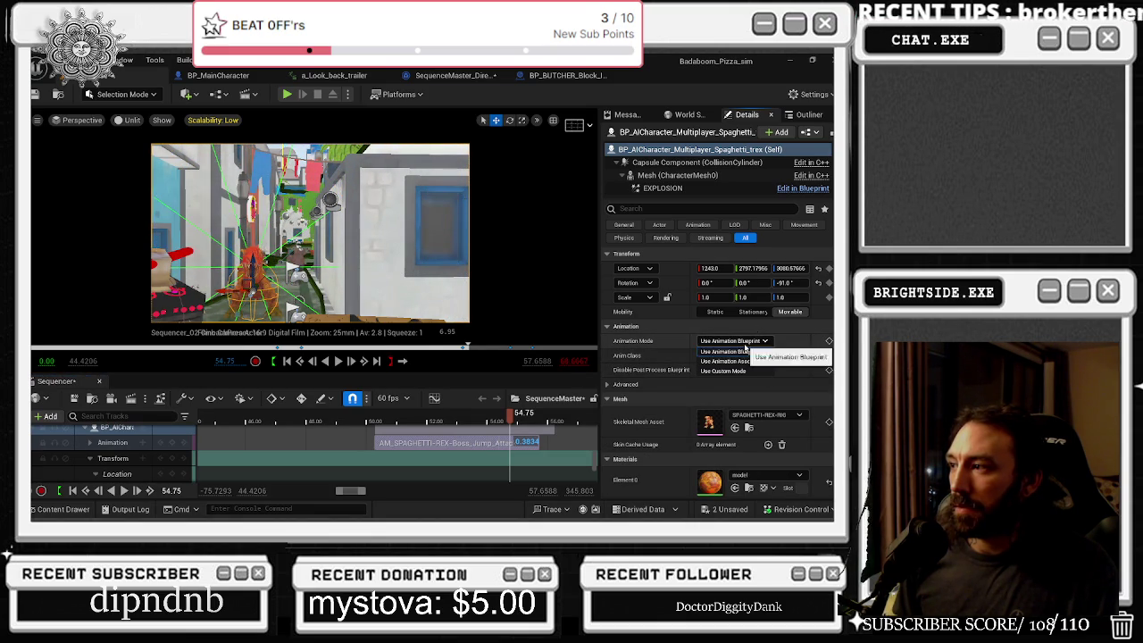
{"action": "left_click", "coordinate": [748, 370]}
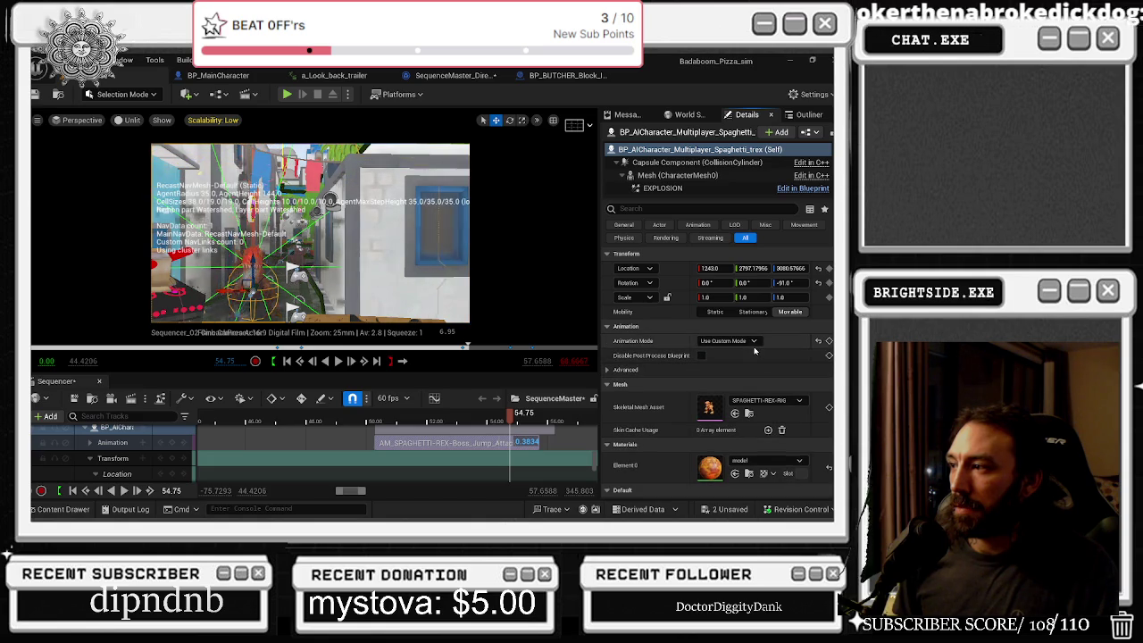
{"action": "left_click", "coordinate": [389, 419]}
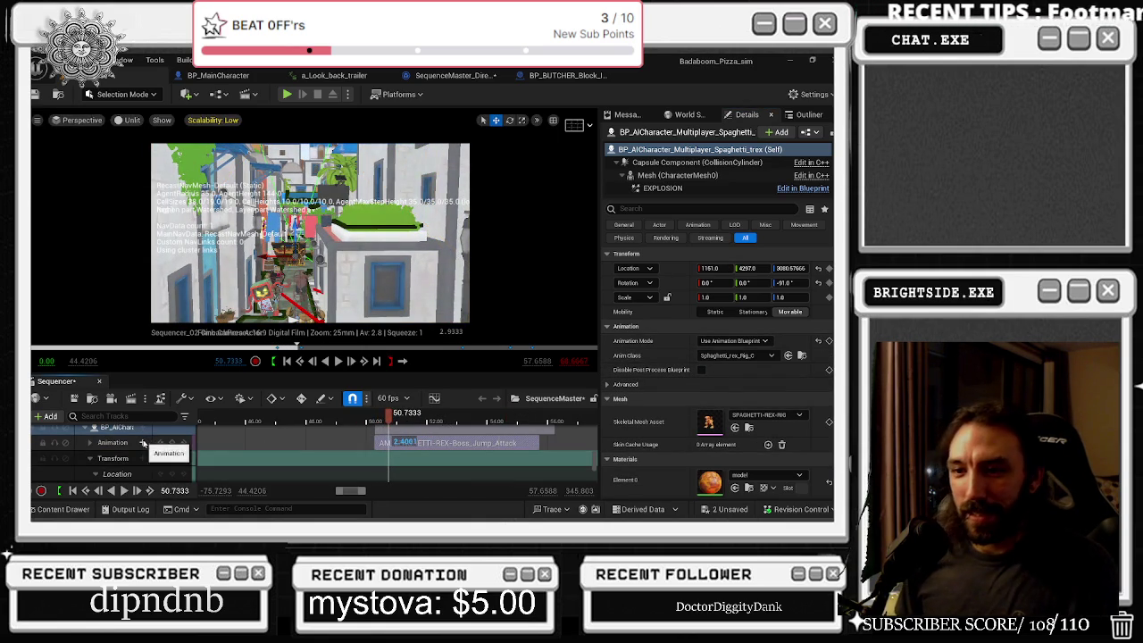
- Add a CharacterMesh0 component track under the T-Rex's BP_AIChar binding
{"action": "scroll", "coordinate": [156, 447], "scroll_direction": "up", "scroll_amount": 1}
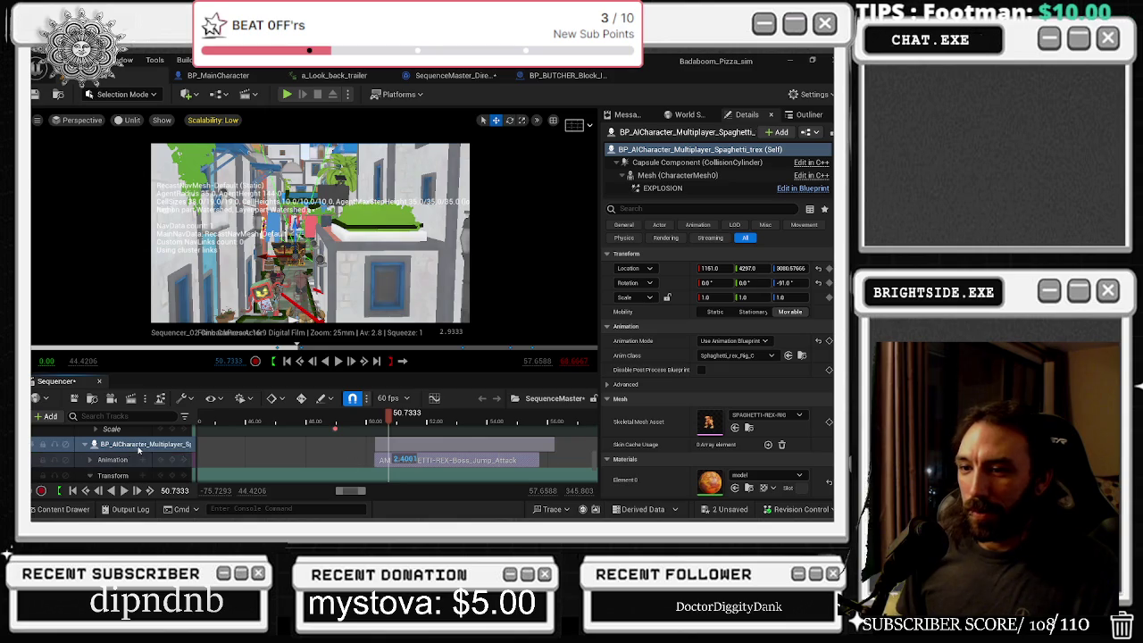
{"action": "left_click", "coordinate": [144, 444]}
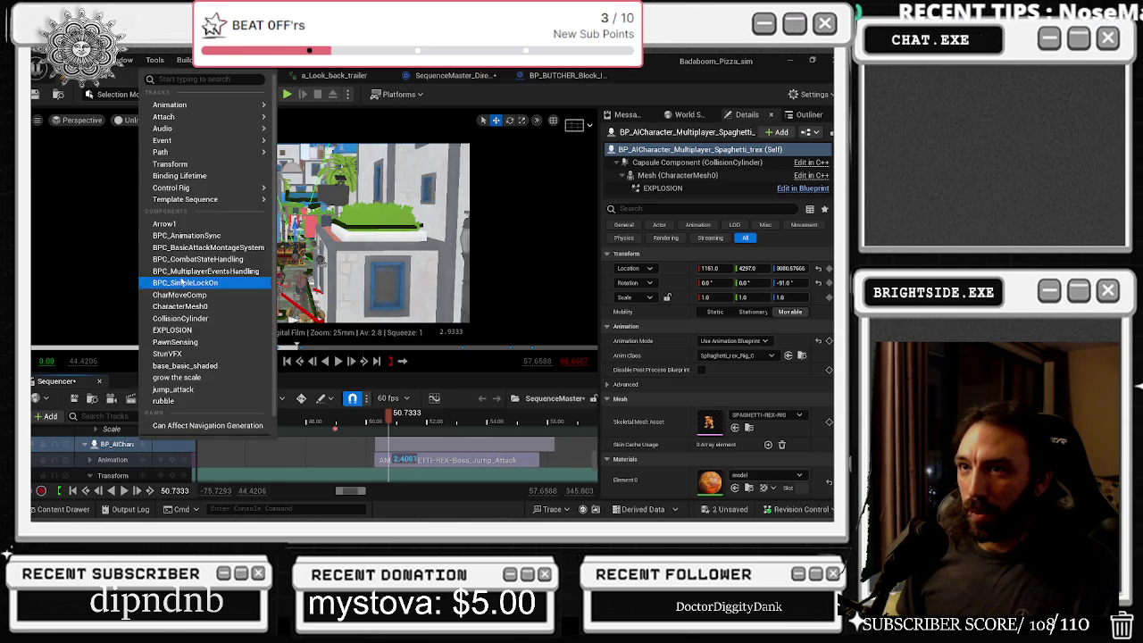
{"action": "mouse_move", "coordinate": [201, 108]}
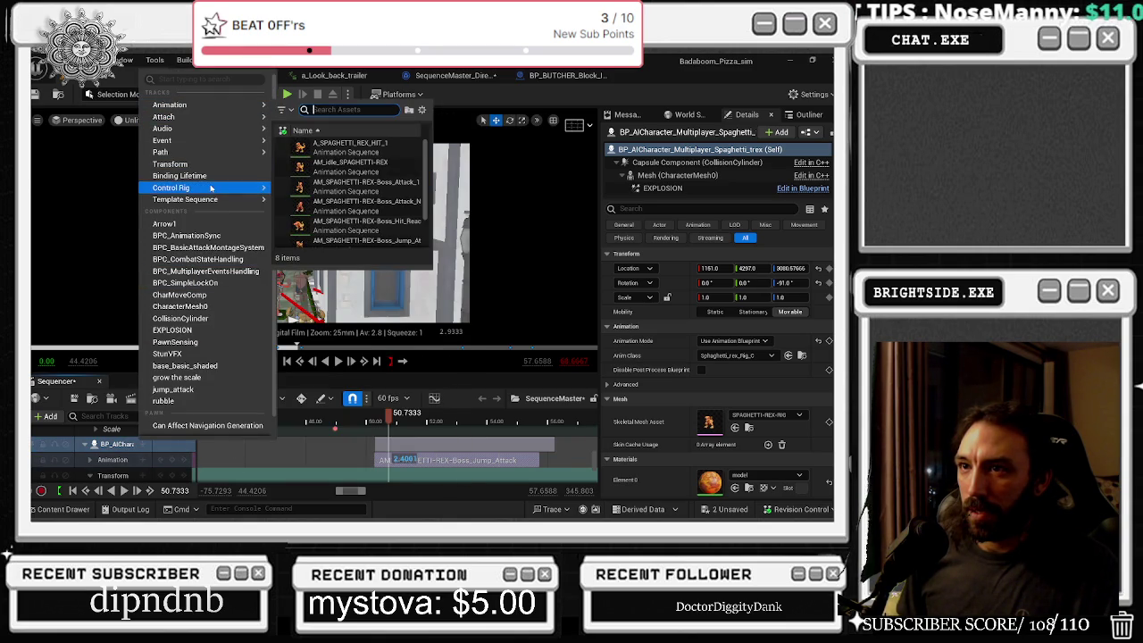
{"action": "scroll", "coordinate": [215, 309], "scroll_direction": "down", "scroll_amount": 1}
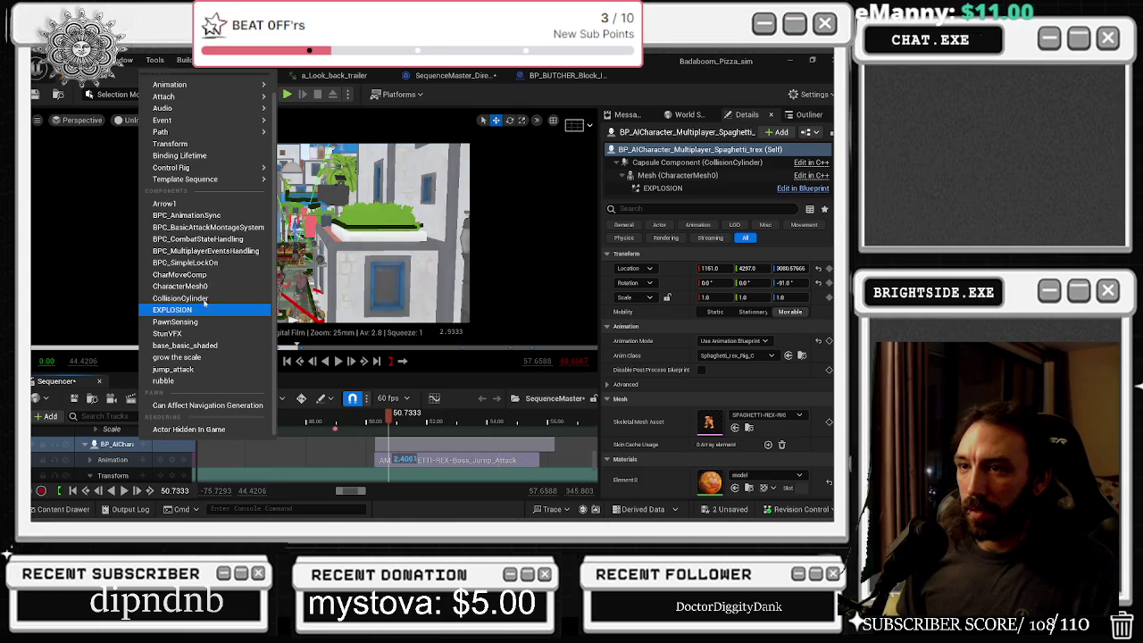
{"action": "left_click", "coordinate": [144, 444]}
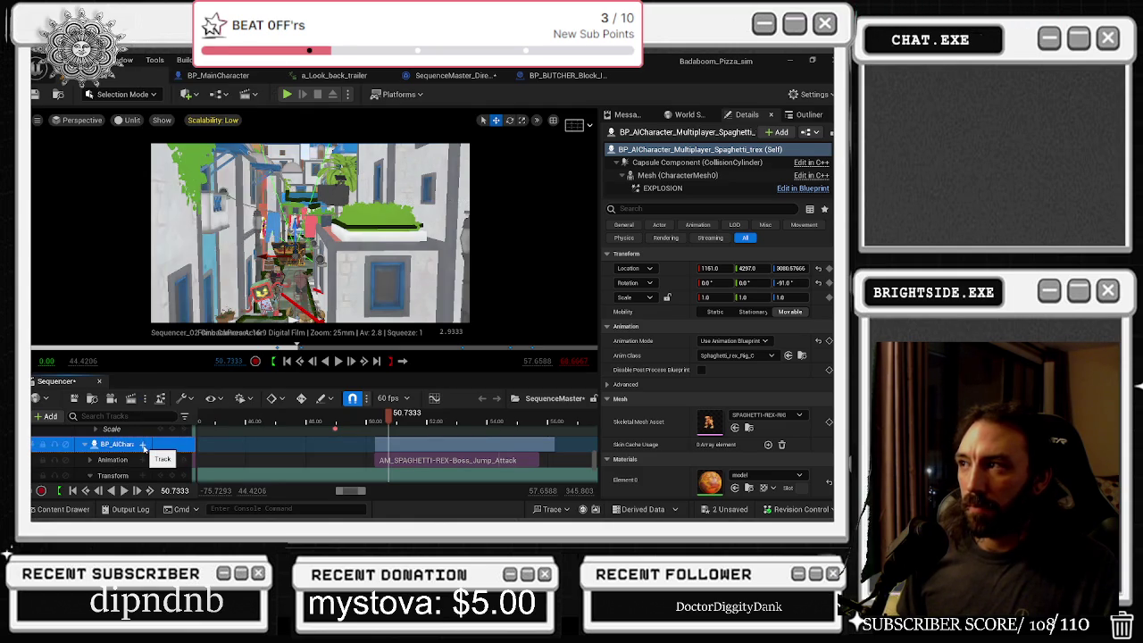
{"action": "left_click", "coordinate": [143, 444]}
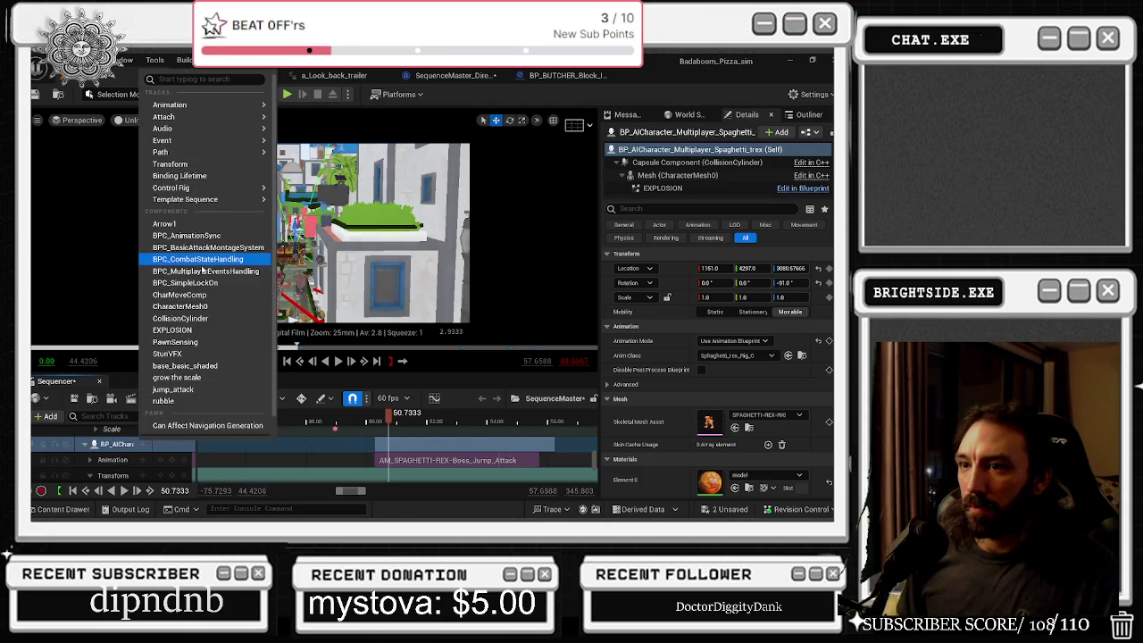
{"action": "left_click", "coordinate": [172, 399]}
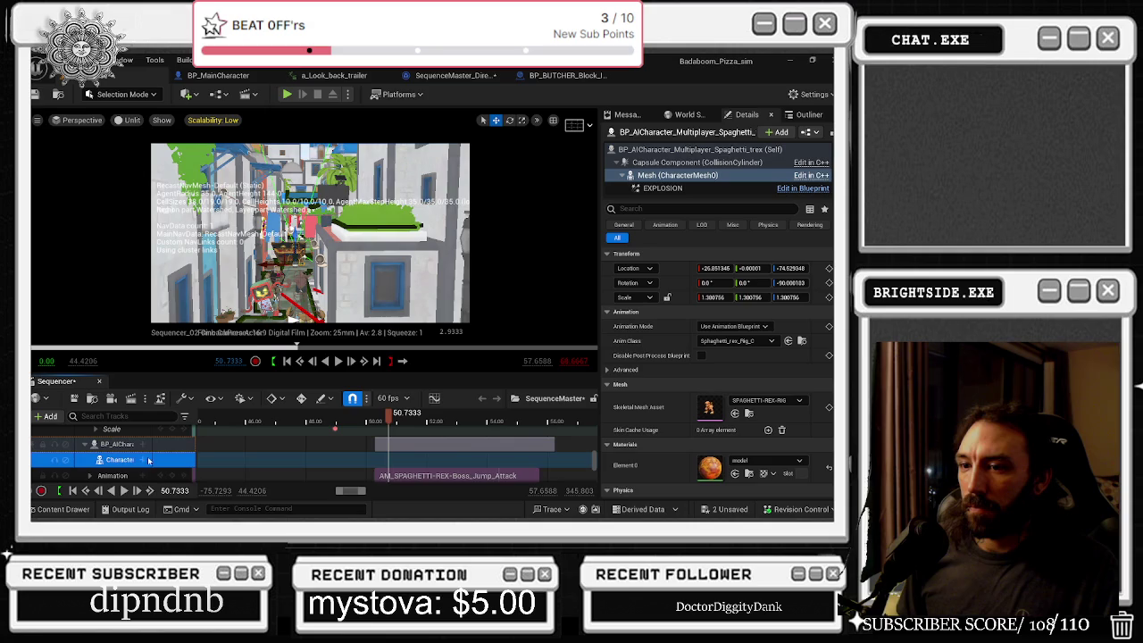
{"action": "left_click", "coordinate": [143, 460]}
{"action": "left_click", "coordinate": [427, 452]}
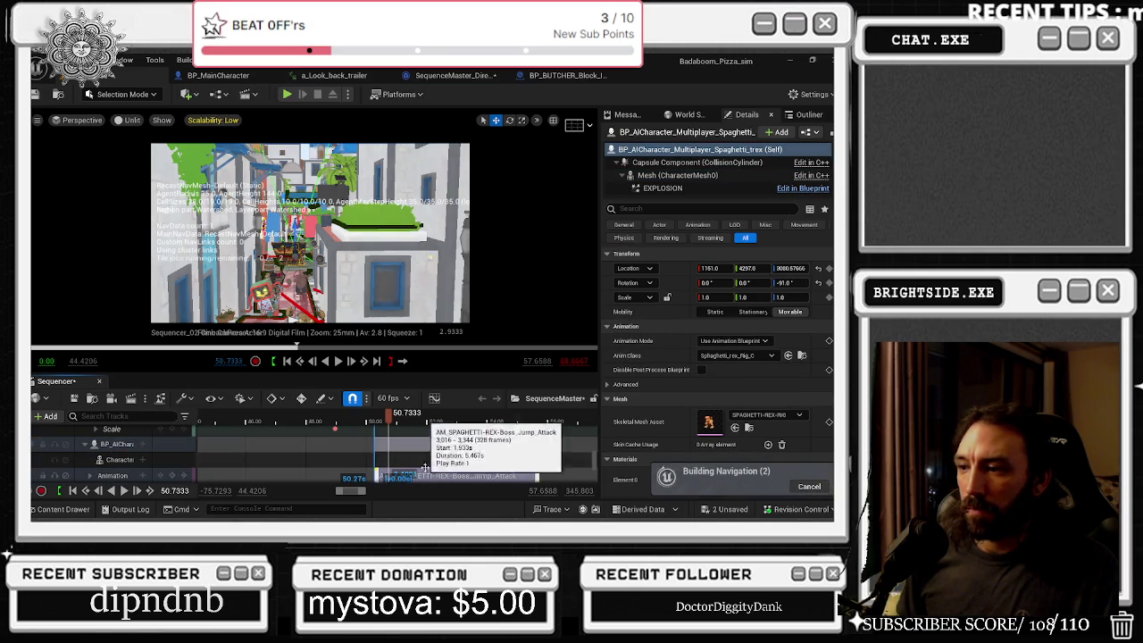
- Add AM_SPAGHETTI-REX-WALKING_redo to the CharacterMesh0 track and select the new section
{"action": "left_click", "coordinate": [139, 461]}
{"action": "left_click", "coordinate": [143, 459]}
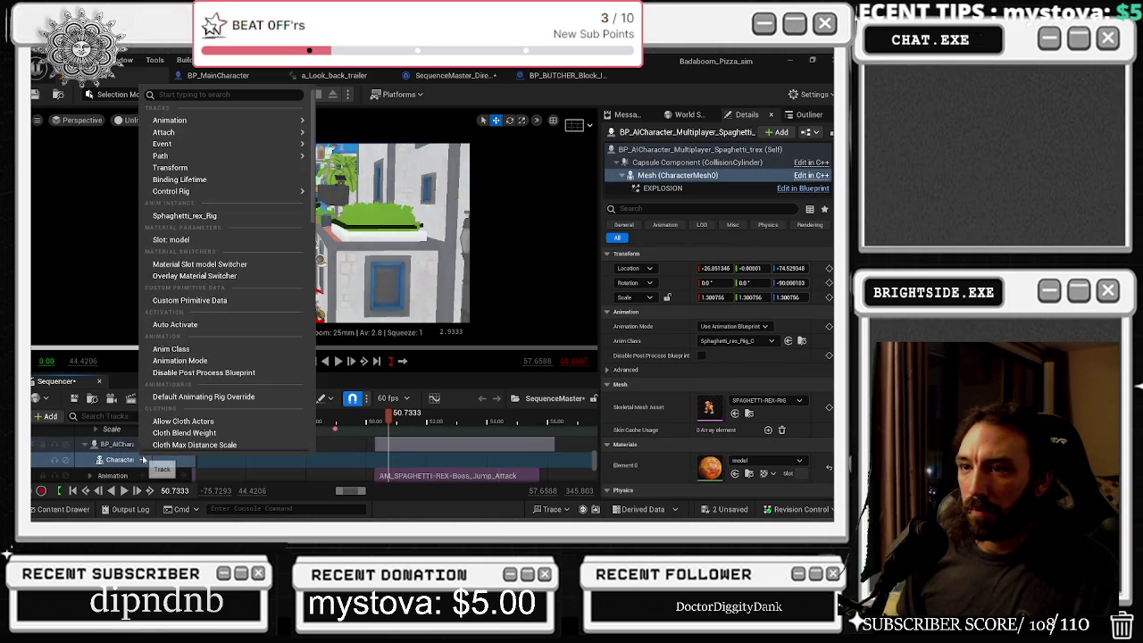
{"action": "mouse_move", "coordinate": [184, 122]}
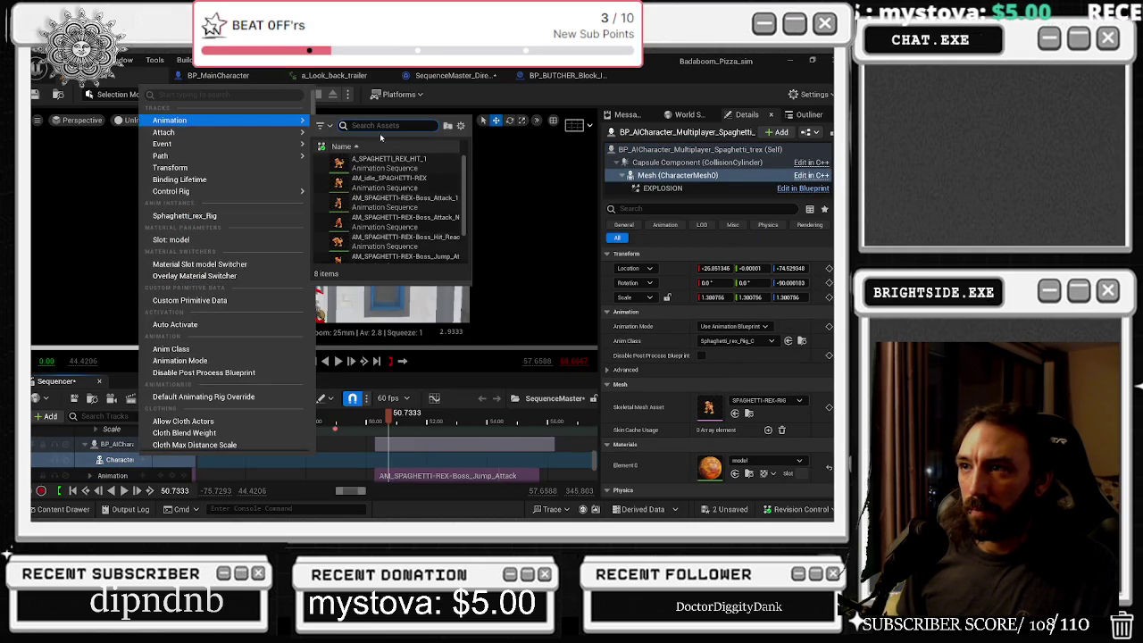
{"action": "mouse_move", "coordinate": [432, 244]}
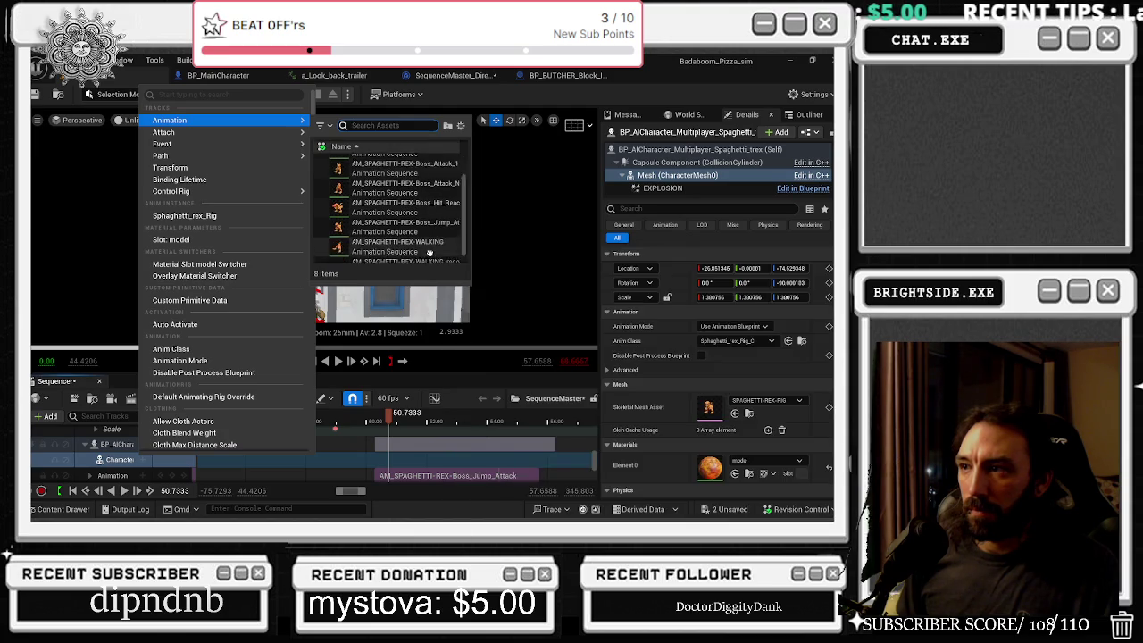
{"action": "left_click", "coordinate": [419, 254]}
{"action": "scroll", "coordinate": [412, 471], "scroll_direction": "down", "scroll_amount": 2}
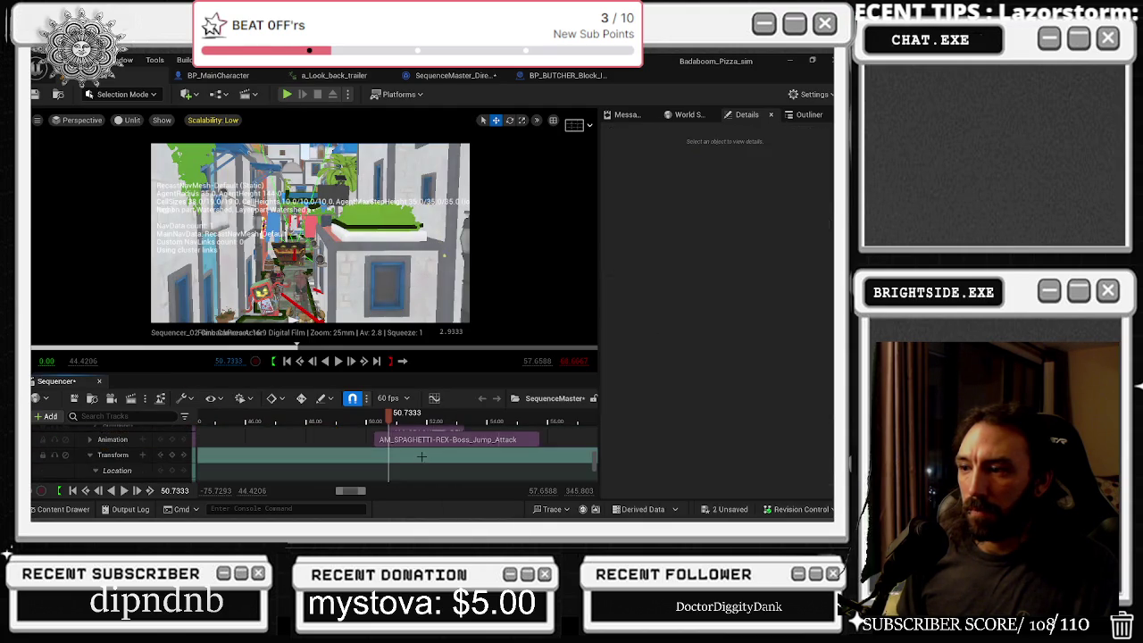
{"action": "left_click", "coordinate": [415, 437]}
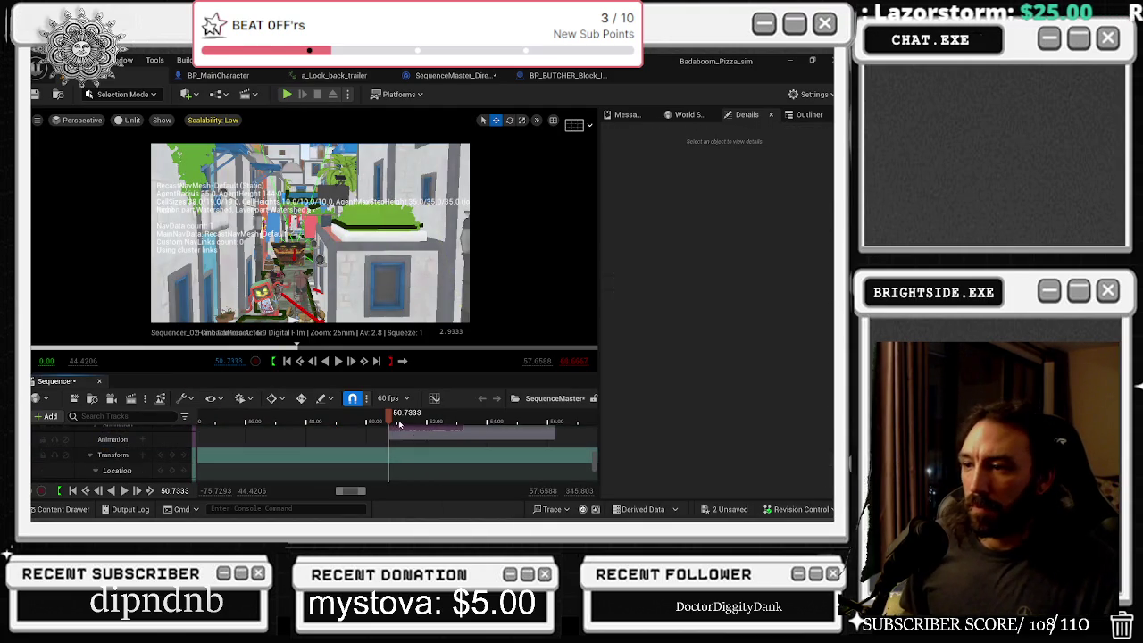
- Play from about 48.8, set the T-Rex's Animation Mode to use an animation asset, and move the time to about 54.18
{"action": "left_click", "coordinate": [301, 419]}
{"action": "key", "text": "space"}
{"action": "scroll", "coordinate": [415, 446], "scroll_direction": "up", "scroll_amount": 2}
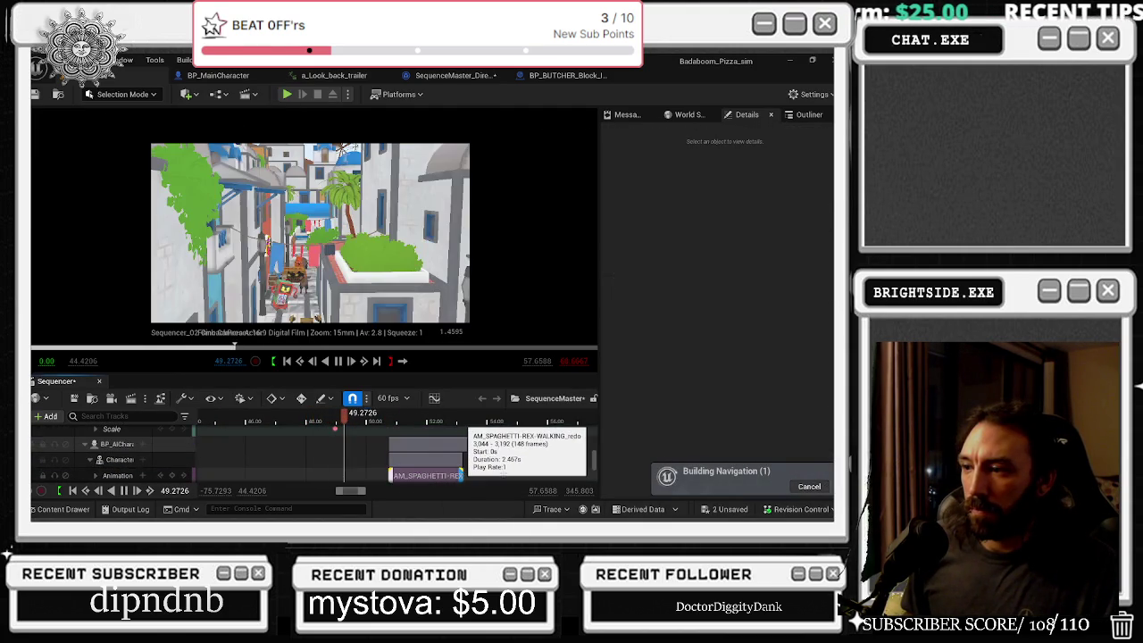
{"action": "left_click", "coordinate": [459, 475]}
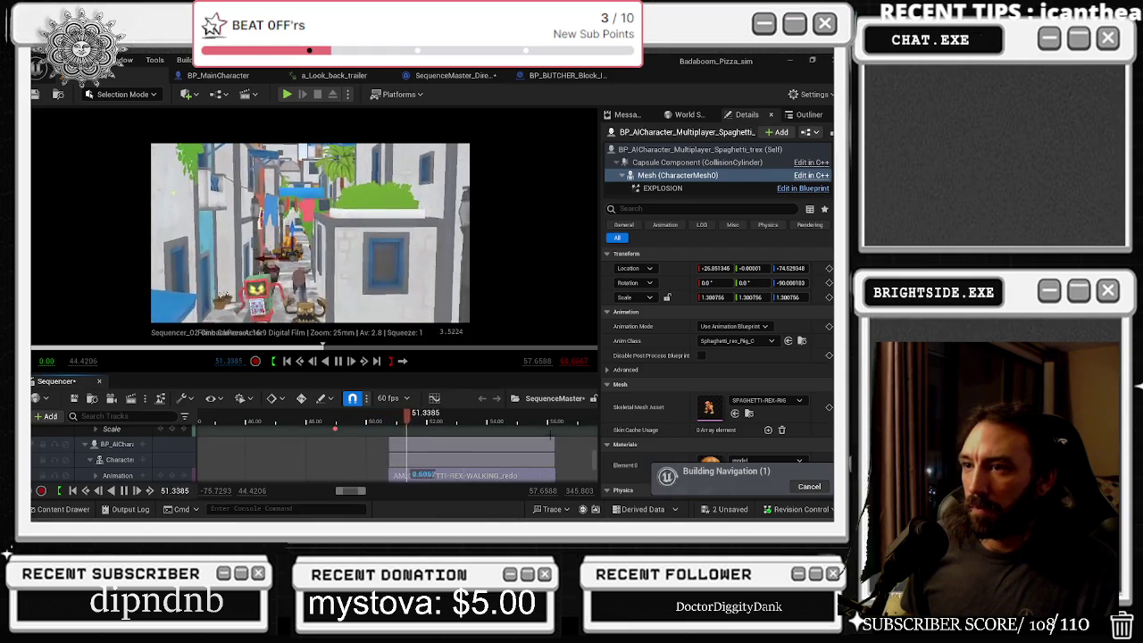
{"action": "key", "text": "space"}
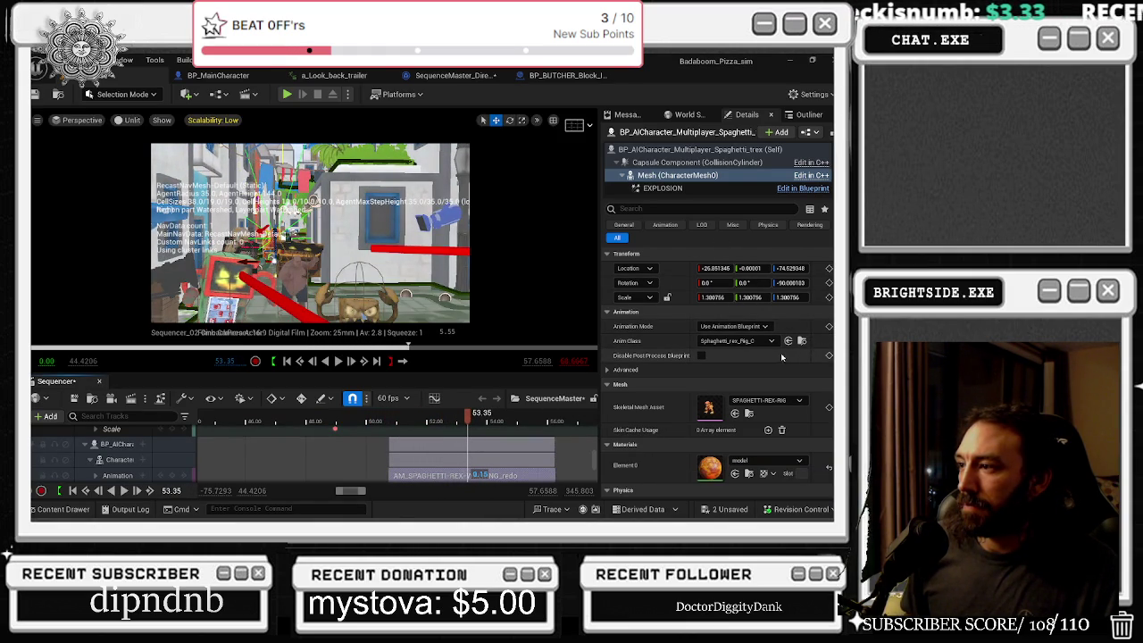
{"action": "left_click", "coordinate": [734, 325]}
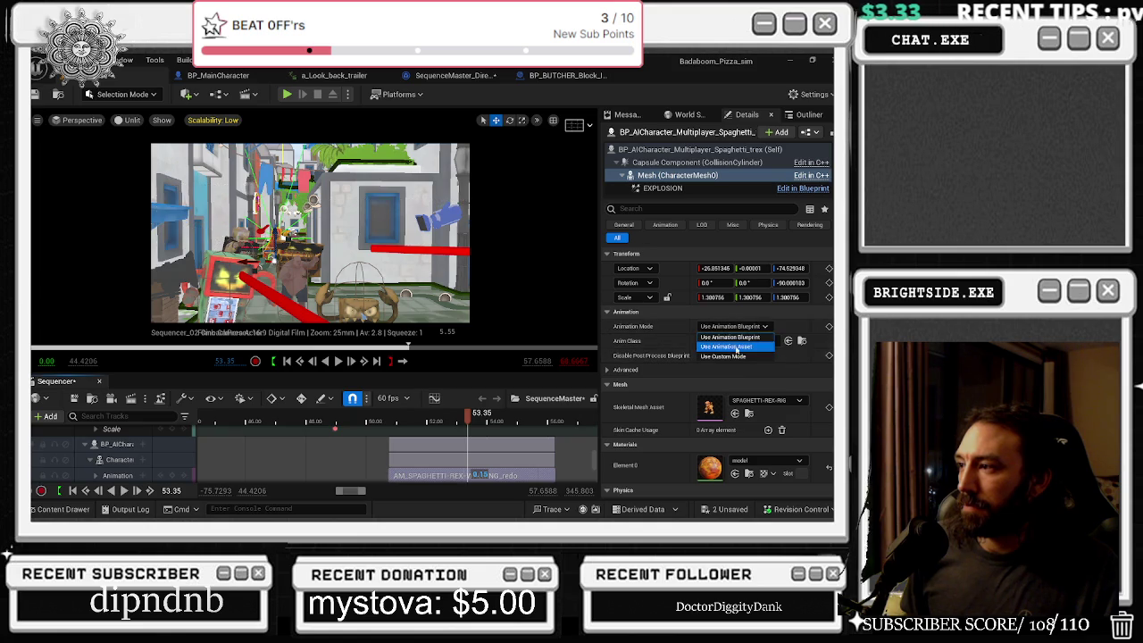
{"action": "left_click", "coordinate": [740, 350]}
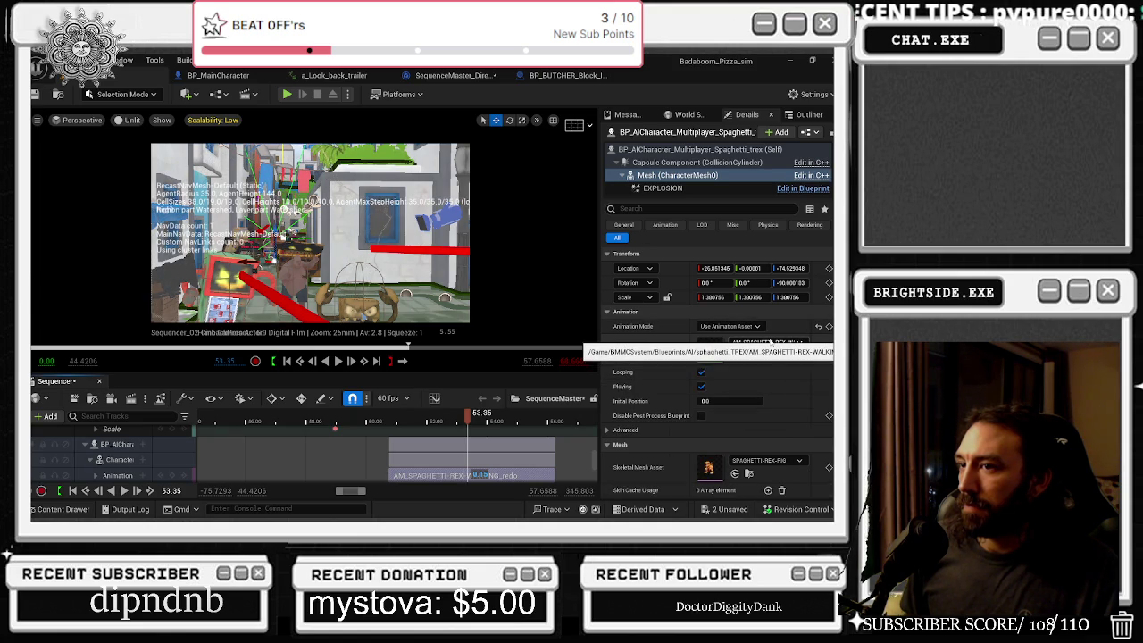
{"action": "mouse_move", "coordinate": [468, 416]}
{"action": "left_mouse_down"}
{"action": "mouse_move", "coordinate": [488, 422]}
{"action": "mouse_move", "coordinate": [338, 416]}
{"action": "left_mouse_up"}
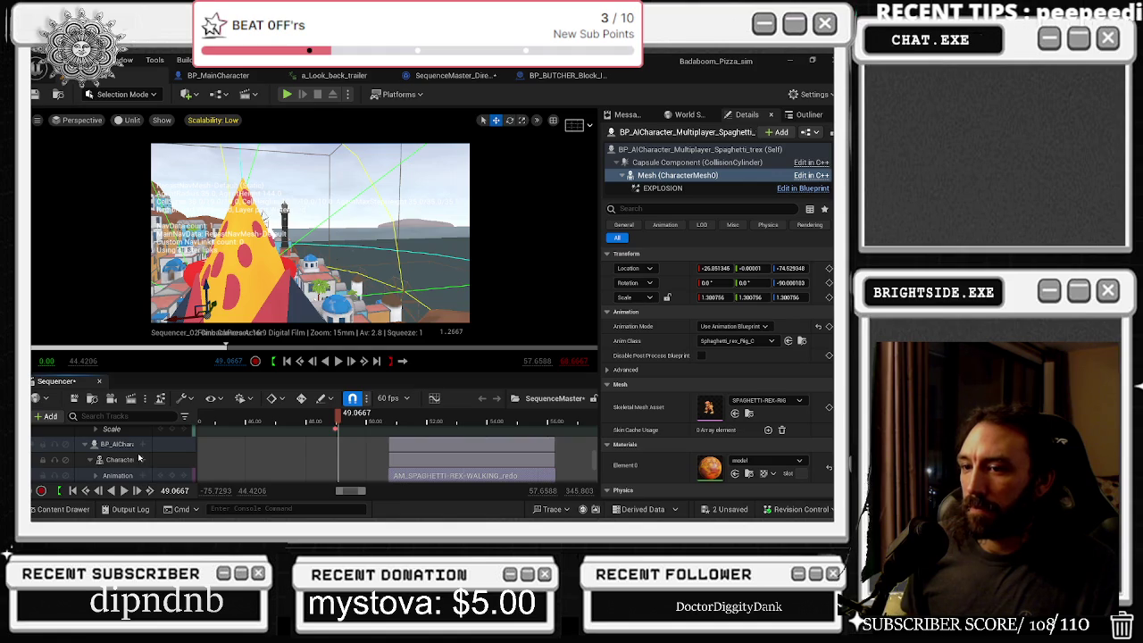
{"action": "scroll", "coordinate": [139, 458], "scroll_direction": "down", "scroll_amount": 1}
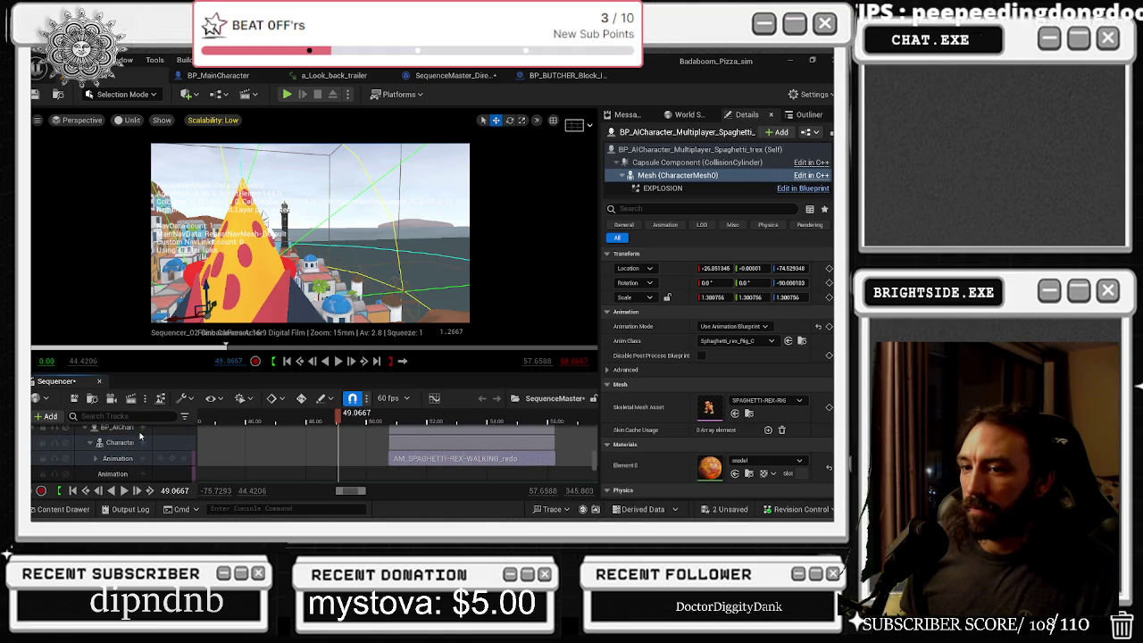
- Add an Animation Mode property track to the T-Rex's CharacterMesh0 track
{"action": "left_click", "coordinate": [142, 444]}
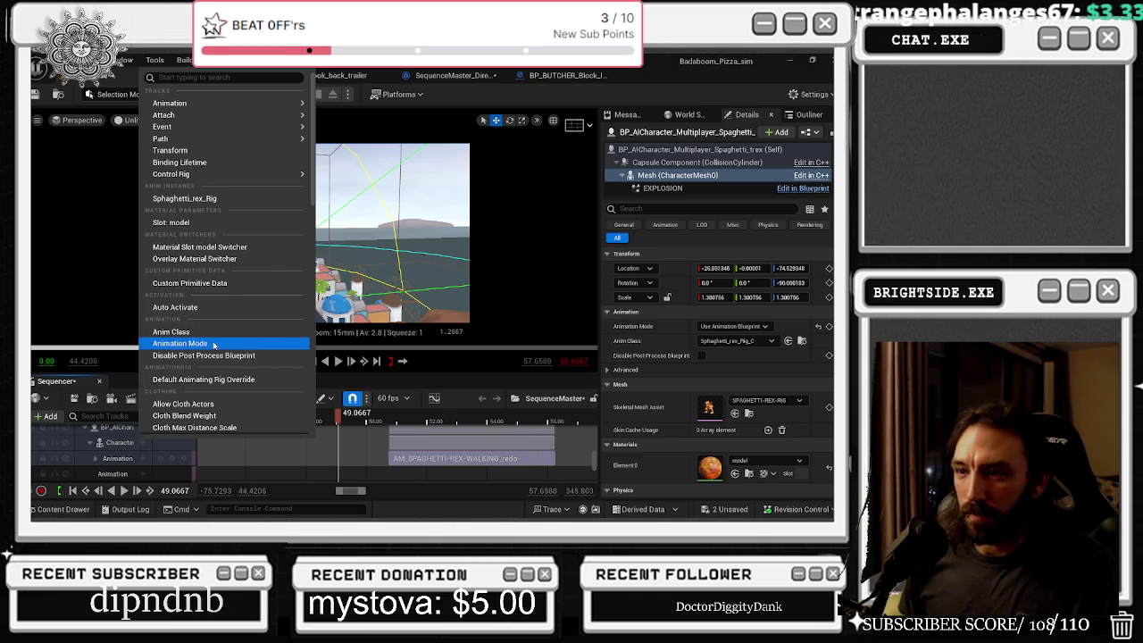
{"action": "scroll", "coordinate": [214, 348], "scroll_direction": "down", "scroll_amount": 3}
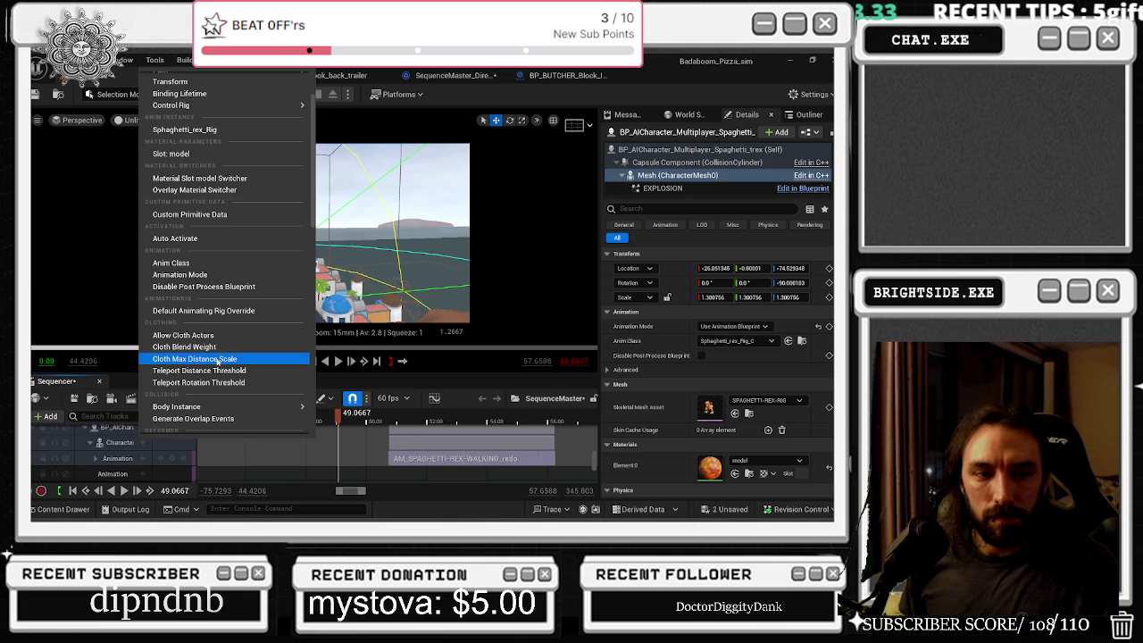
{"action": "scroll", "coordinate": [217, 360], "scroll_direction": "down", "scroll_amount": 4}
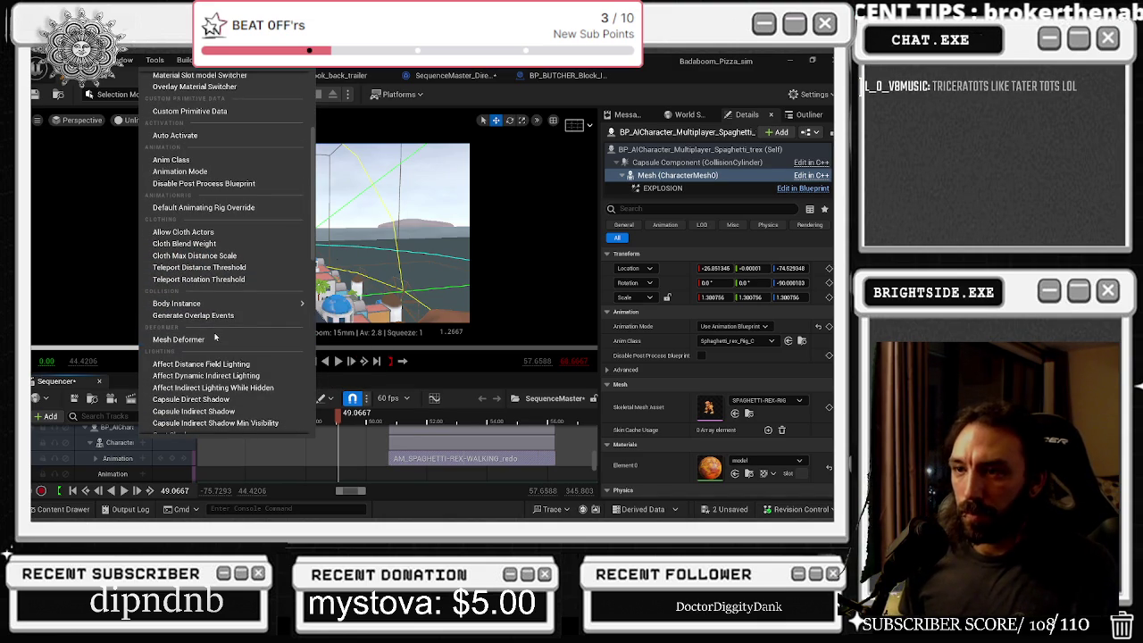
{"action": "scroll", "coordinate": [215, 336], "scroll_direction": "up", "scroll_amount": 1}
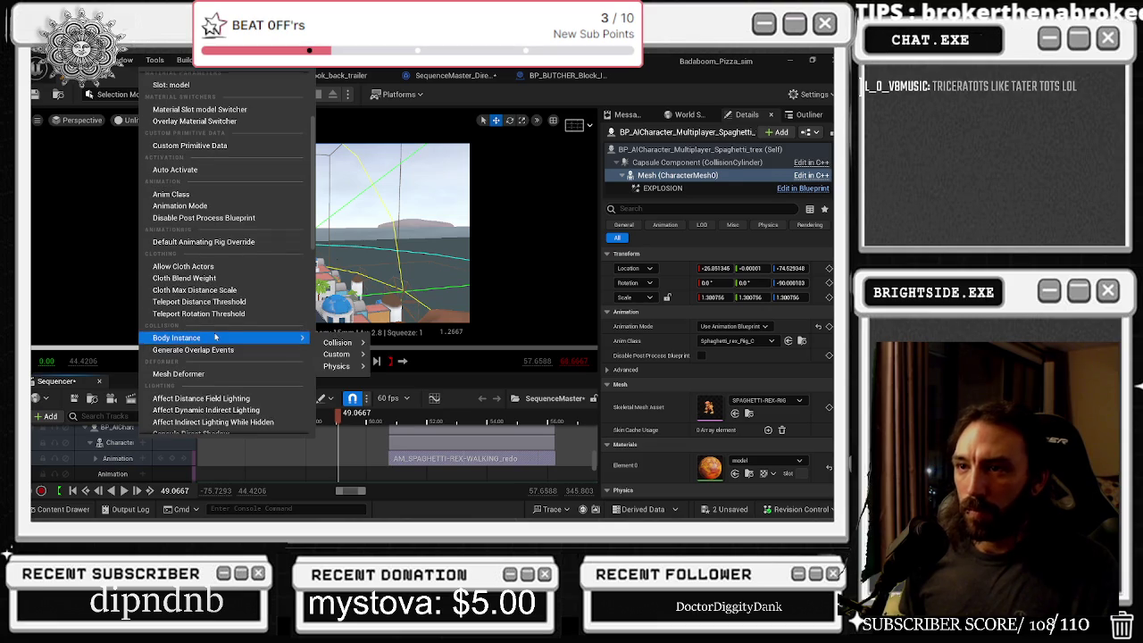
{"action": "left_click", "coordinate": [199, 205]}
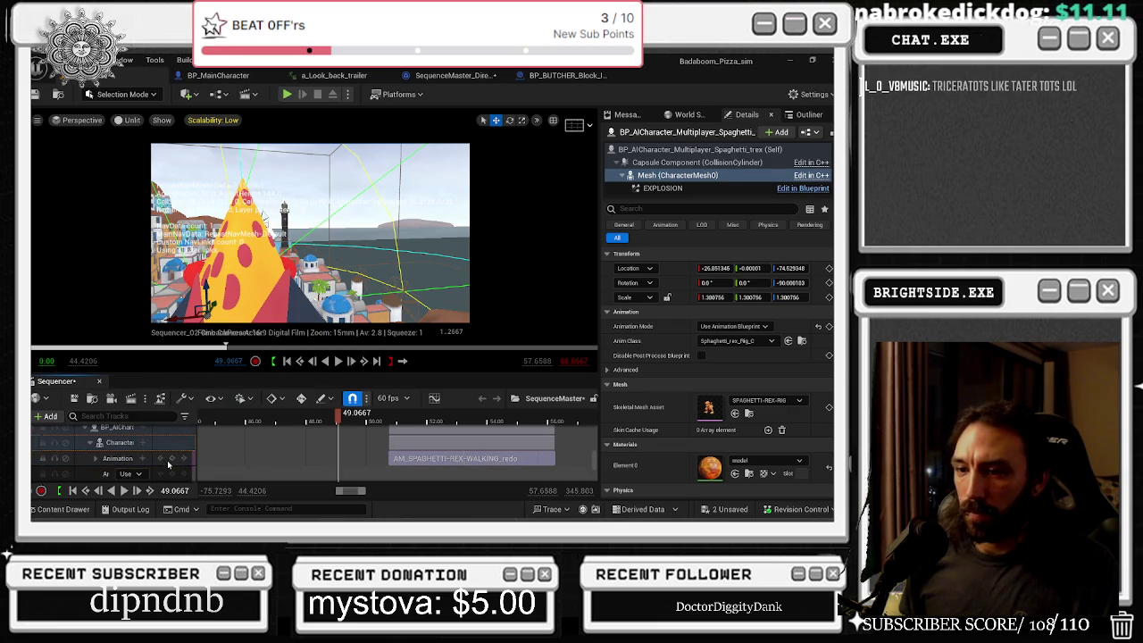
- Key the Animation Mode track to Use Animation Asset and move the time to 50.0667
{"action": "scroll", "coordinate": [167, 464], "scroll_direction": "down", "scroll_amount": 1}
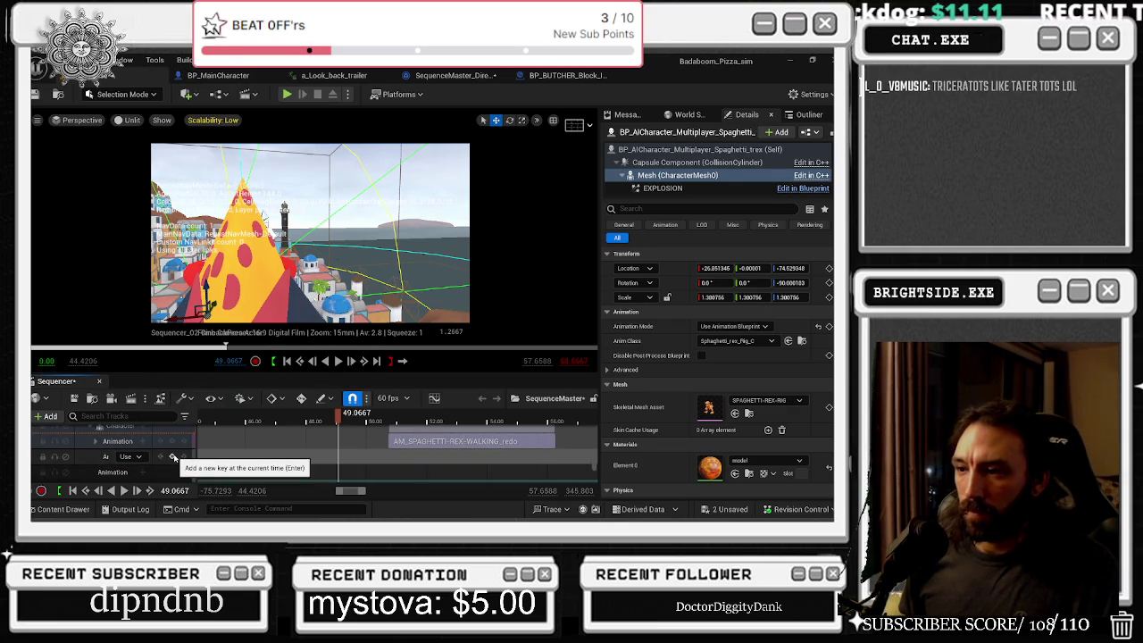
{"action": "left_click", "coordinate": [134, 456]}
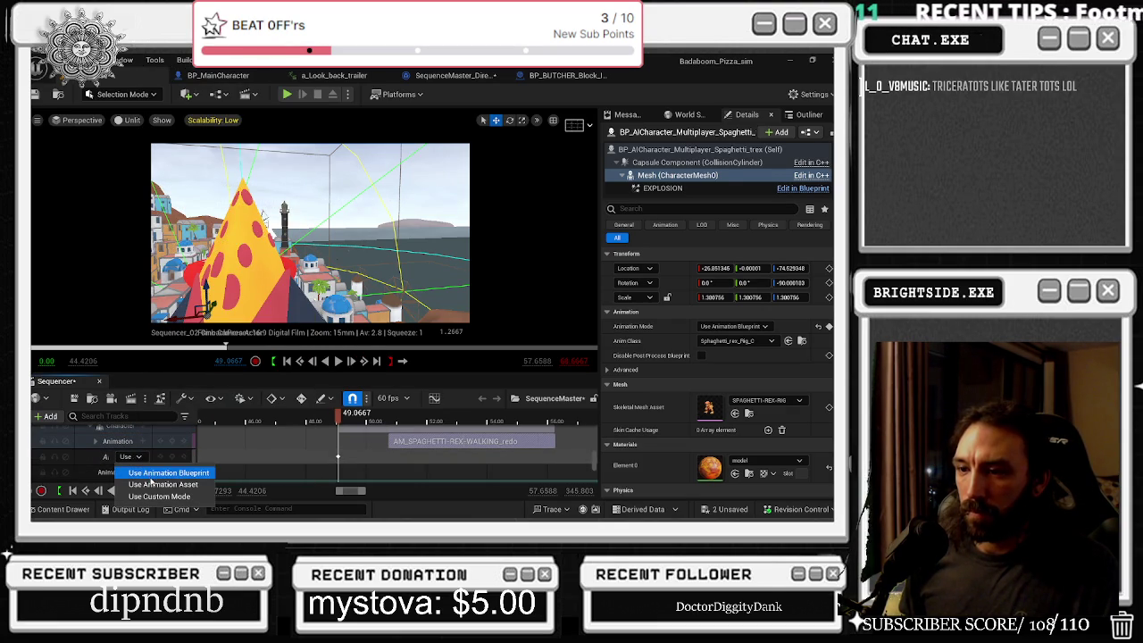
{"action": "left_click", "coordinate": [156, 485]}
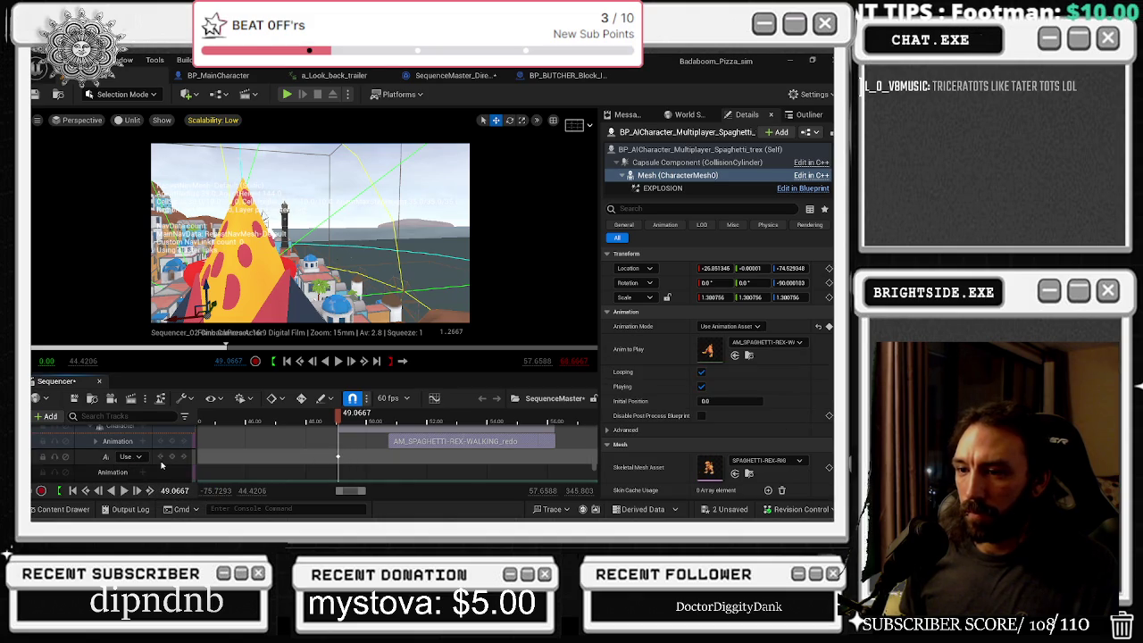
{"action": "mouse_move", "coordinate": [345, 419]}
{"action": "left_mouse_down"}
{"action": "mouse_move", "coordinate": [410, 416]}
{"action": "mouse_move", "coordinate": [391, 416]}
{"action": "left_mouse_up"}
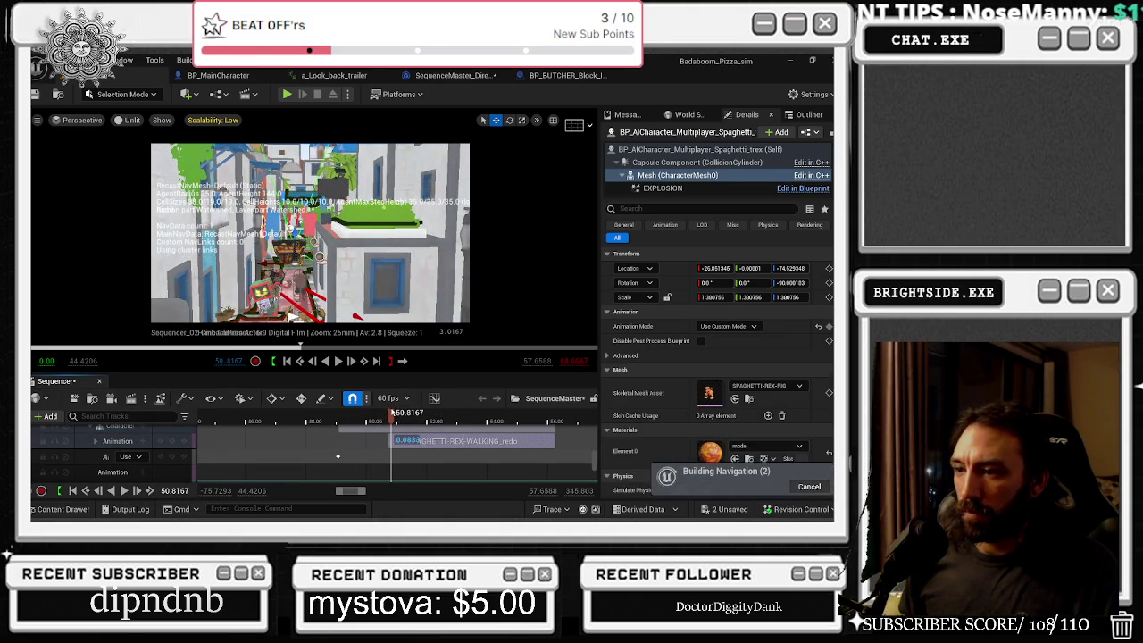
- Set Use Animation Asset again, preview playback, then add a Use Custom Mode key at 52.4833
{"action": "left_click", "coordinate": [133, 457]}
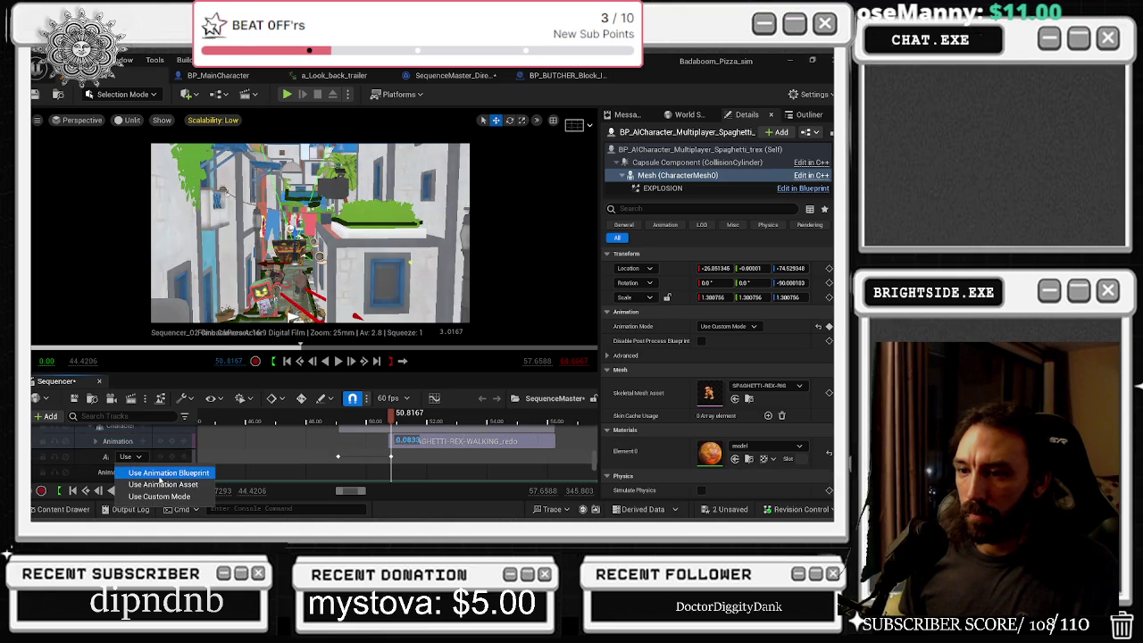
{"action": "left_click", "coordinate": [166, 483]}
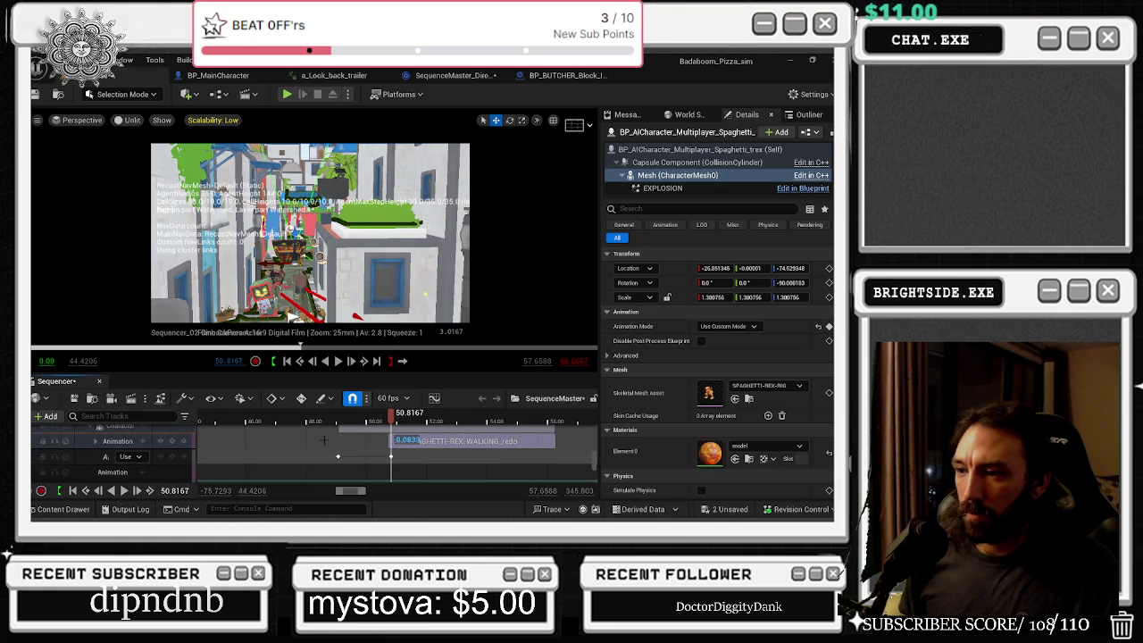
{"action": "key", "text": "space"}
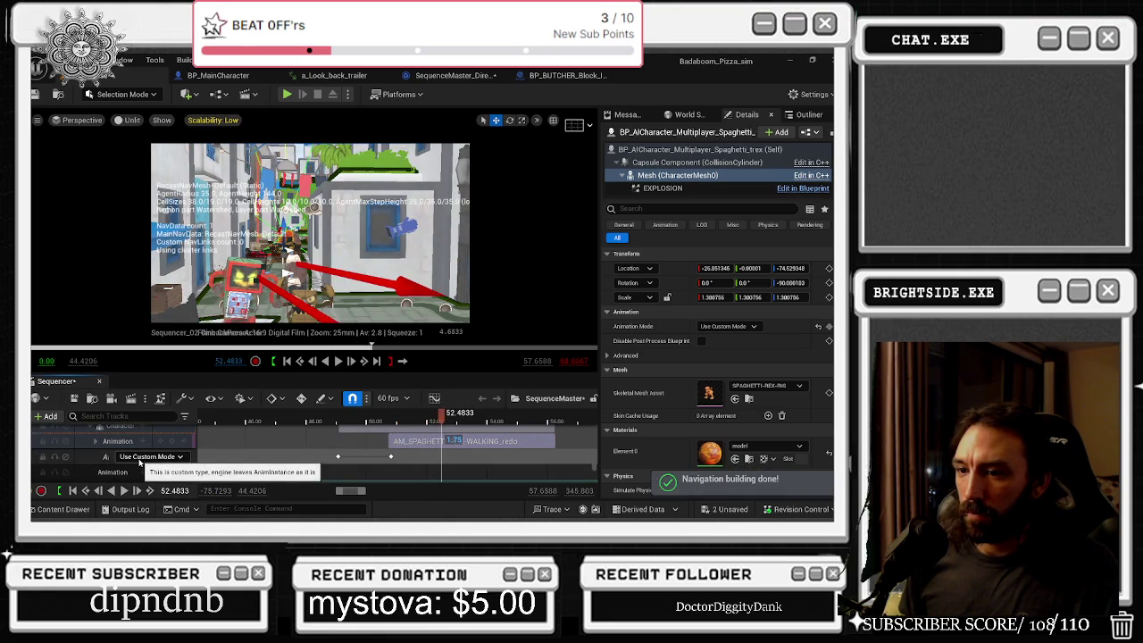
{"action": "left_click", "coordinate": [138, 457]}
{"action": "left_click", "coordinate": [156, 471]}
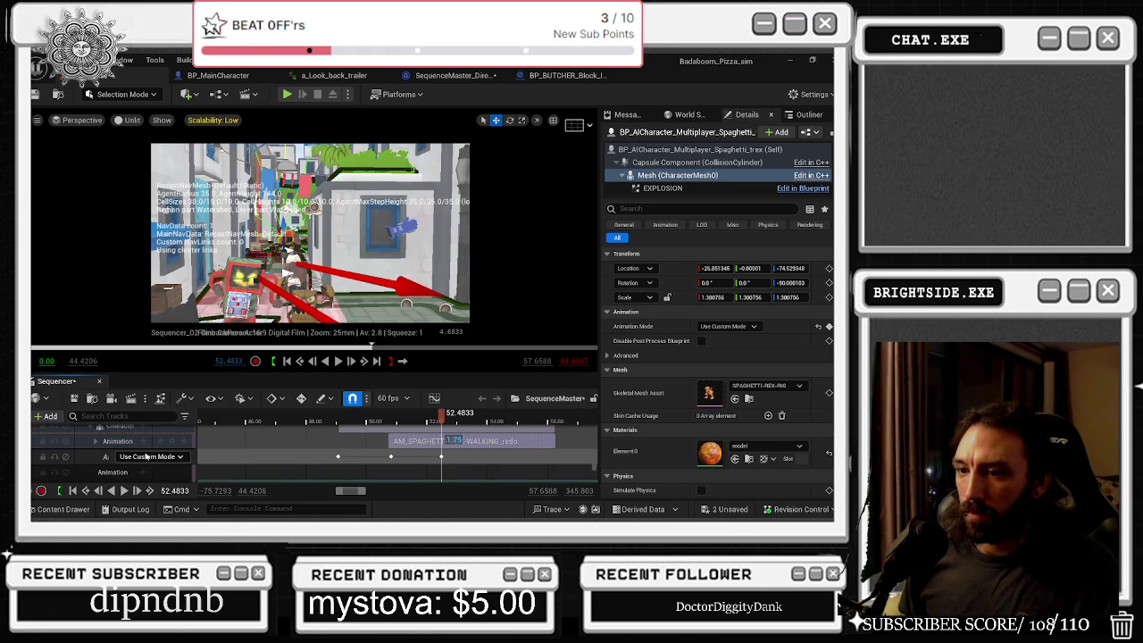
- Change the earlier animation-mode key's value through its Properties menu
{"action": "right_click", "coordinate": [441, 457]}
{"action": "mouse_move", "coordinate": [487, 340]}
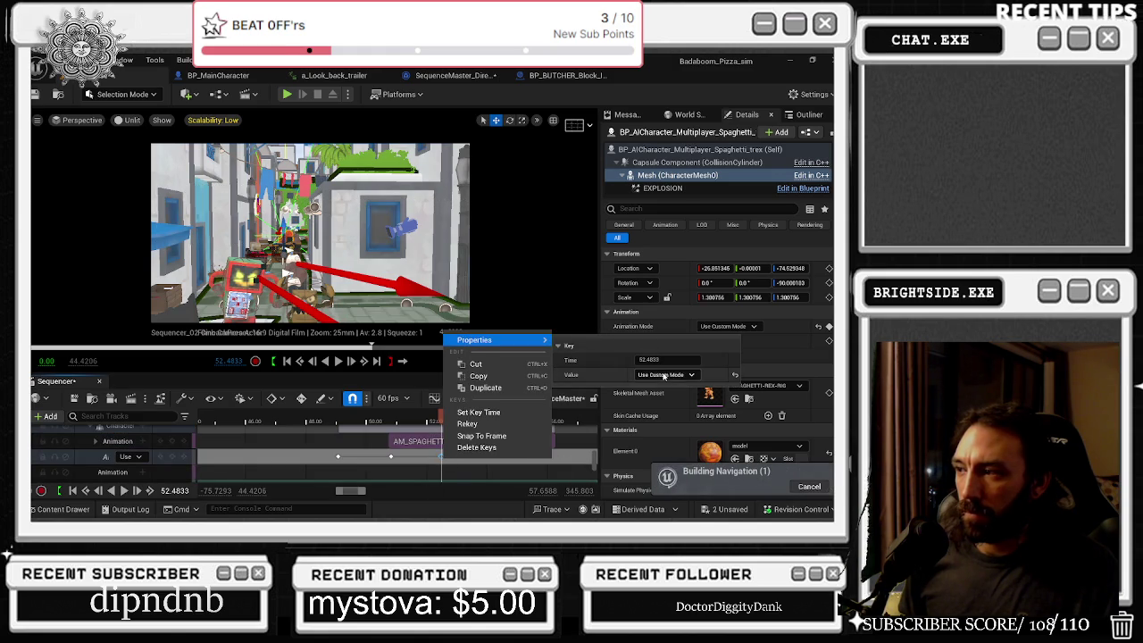
{"action": "left_click", "coordinate": [394, 456]}
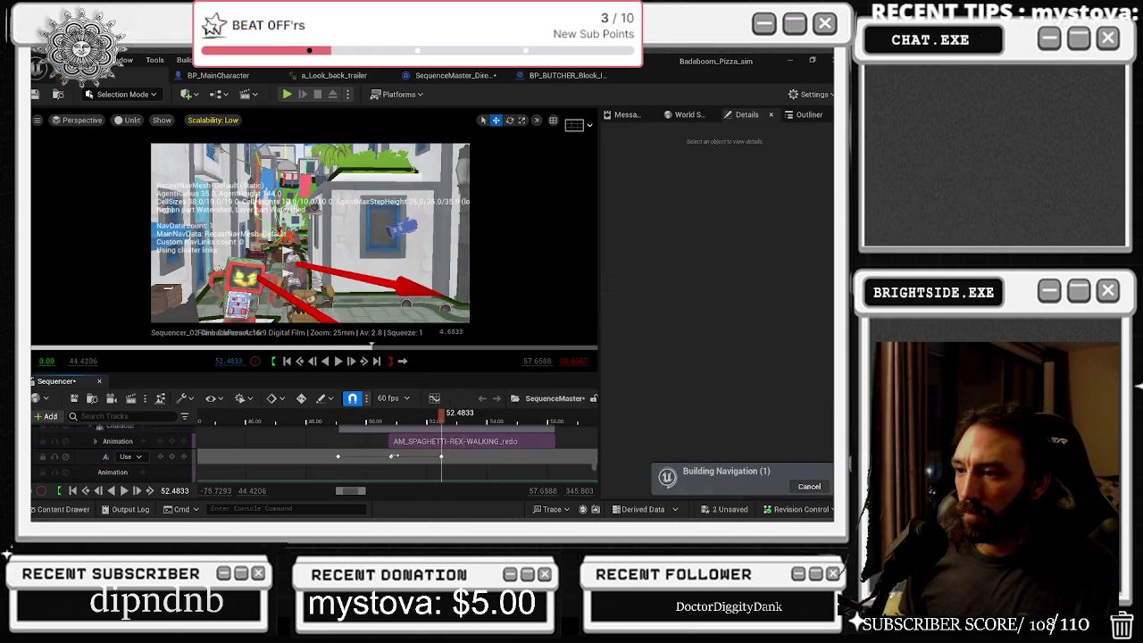
{"action": "right_click", "coordinate": [393, 456]}
{"action": "mouse_move", "coordinate": [482, 337]}
{"action": "left_click", "coordinate": [614, 371]}
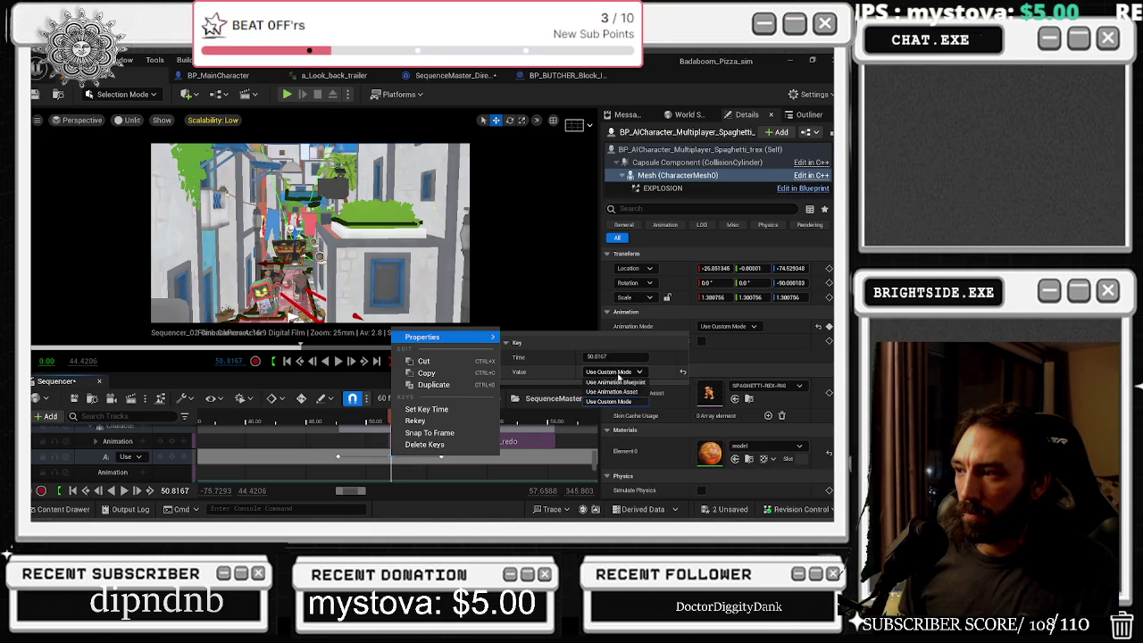
{"action": "left_click", "coordinate": [623, 394]}
{"action": "left_click", "coordinate": [357, 430]}
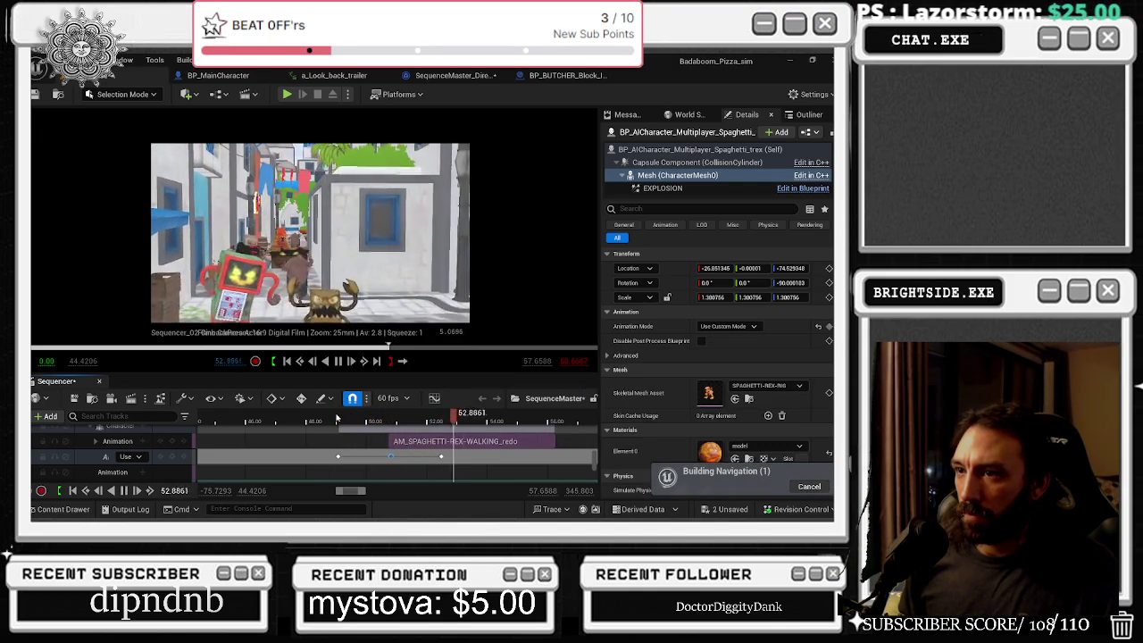
- Extend the AM_SPAGHETTI-REX-WALKING_redo section to start earlier and replay to check it
{"action": "key", "text": "space"}
{"action": "left_click_drag", "start_coordinate": [390, 441], "coordinate": [390, 441]}
{"action": "left_click", "coordinate": [334, 421]}
{"action": "key", "text": "space"}
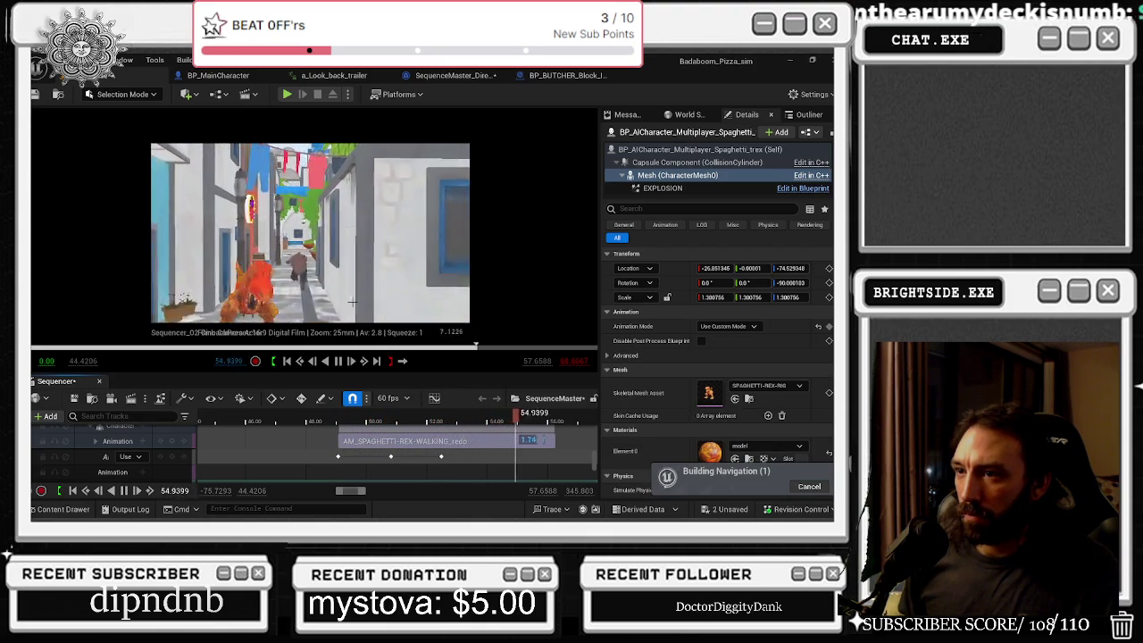
{"action": "key", "text": "space"}
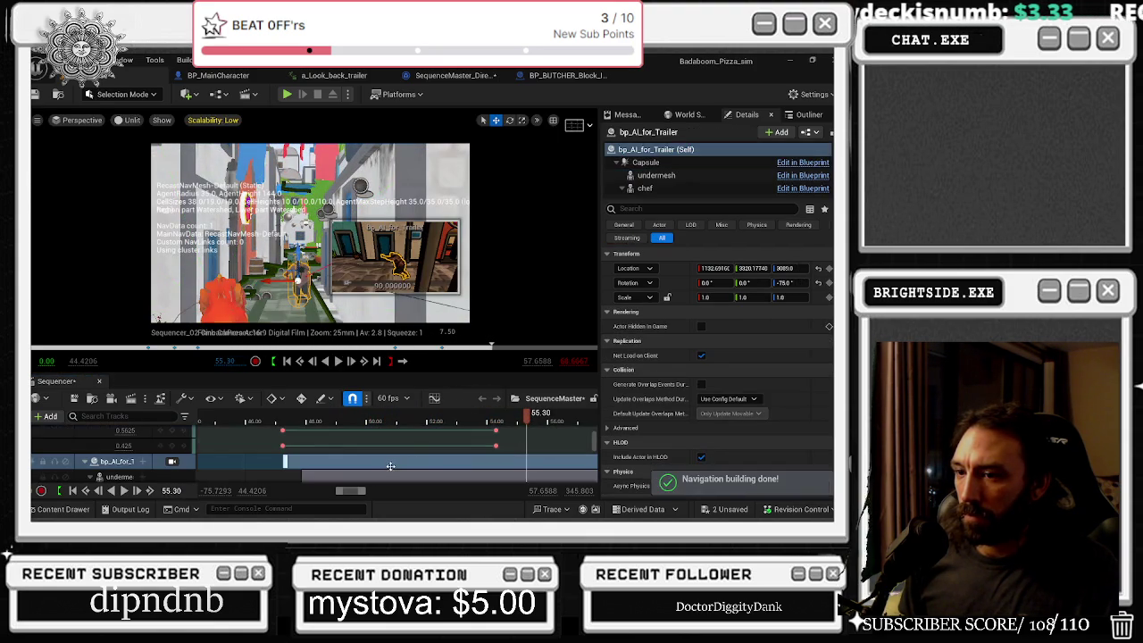
- At 51.95, key bp_AI_for_Trailer's location to Y 3963 and X 1044
{"action": "scroll", "coordinate": [390, 465], "scroll_direction": "down", "scroll_amount": 3}
{"action": "left_click", "coordinate": [486, 417]}
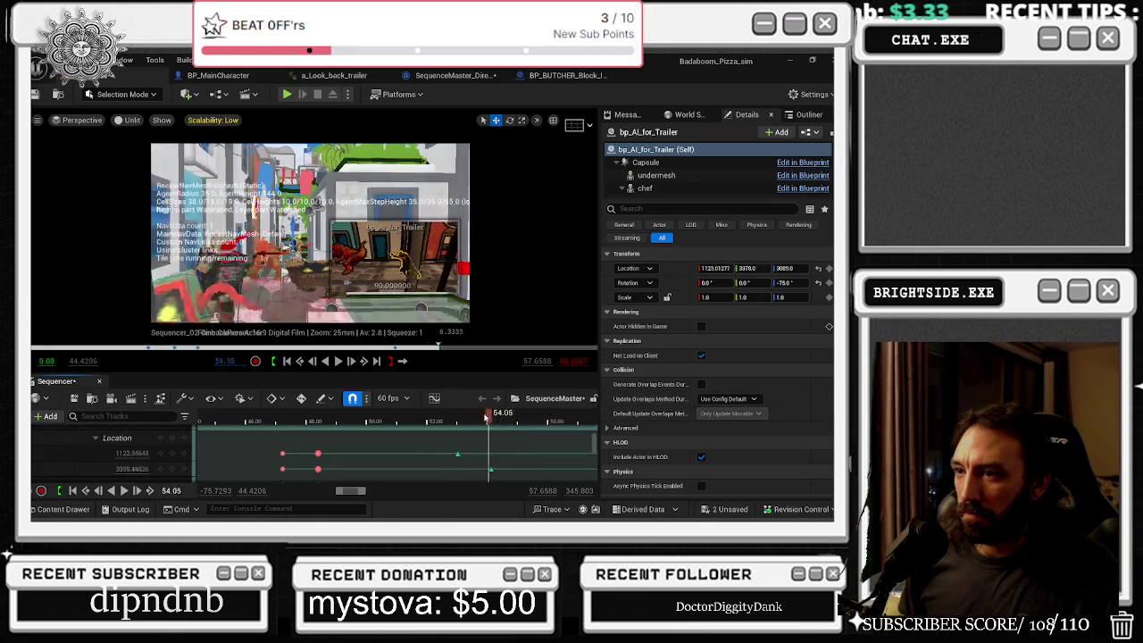
{"action": "left_click", "coordinate": [364, 416]}
{"action": "scroll", "coordinate": [339, 436], "scroll_direction": "down", "scroll_amount": 1}
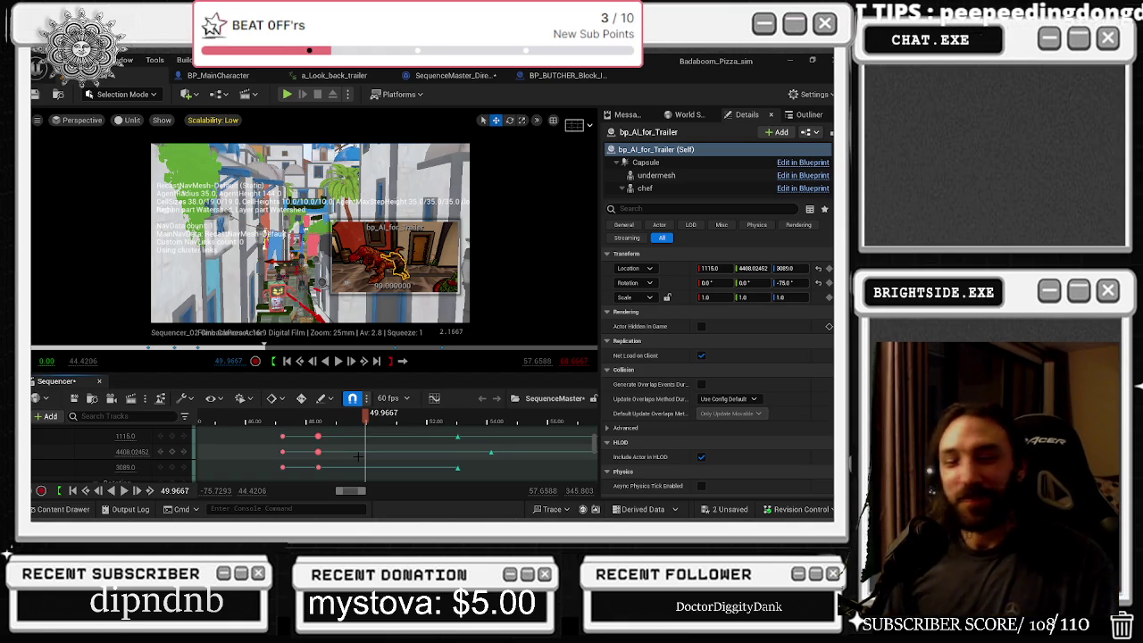
{"action": "left_click", "coordinate": [340, 423]}
{"action": "mouse_move", "coordinate": [340, 427]}
{"action": "left_mouse_down"}
{"action": "mouse_move", "coordinate": [295, 438]}
{"action": "mouse_move", "coordinate": [425, 458]}
{"action": "left_mouse_up"}
{"action": "type", "text": "3963"}
{"action": "key", "text": "Return"}
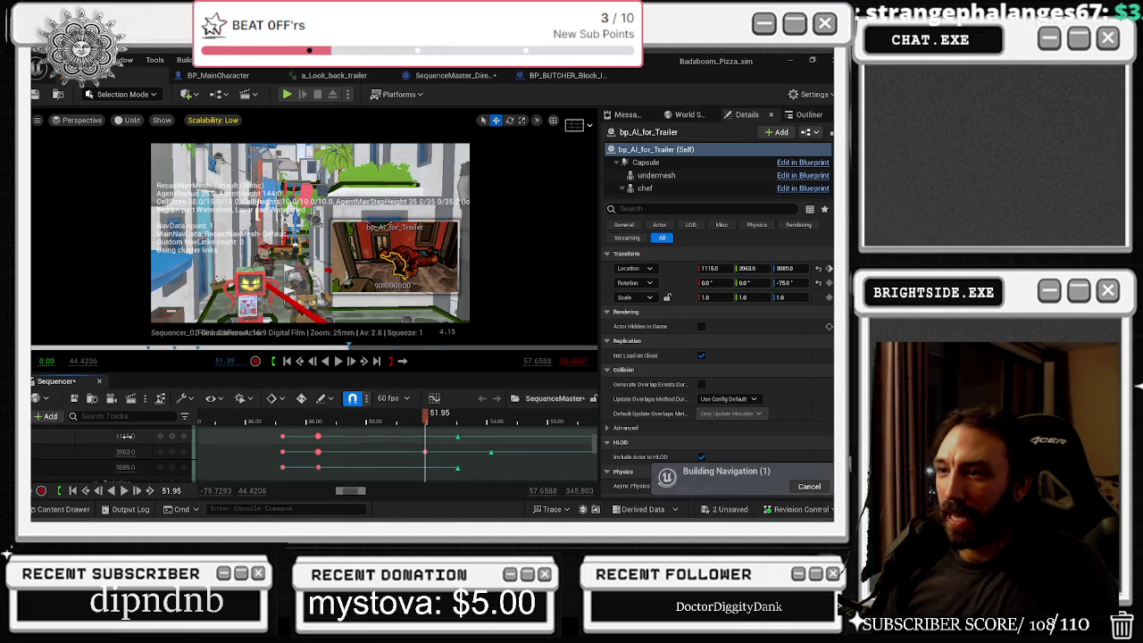
{"action": "type", "text": "10281044"}
{"action": "key", "text": "Return"}
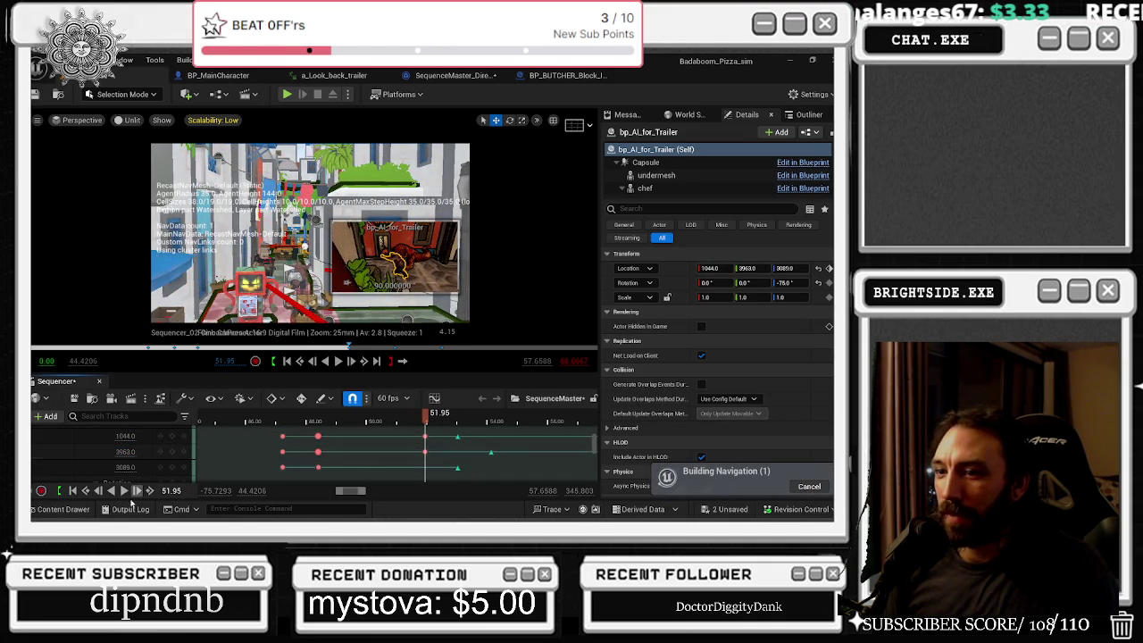
- Replay the trailer's movement from about 45.5 seconds, then return to the sequence start
{"action": "left_click", "coordinate": [118, 469]}
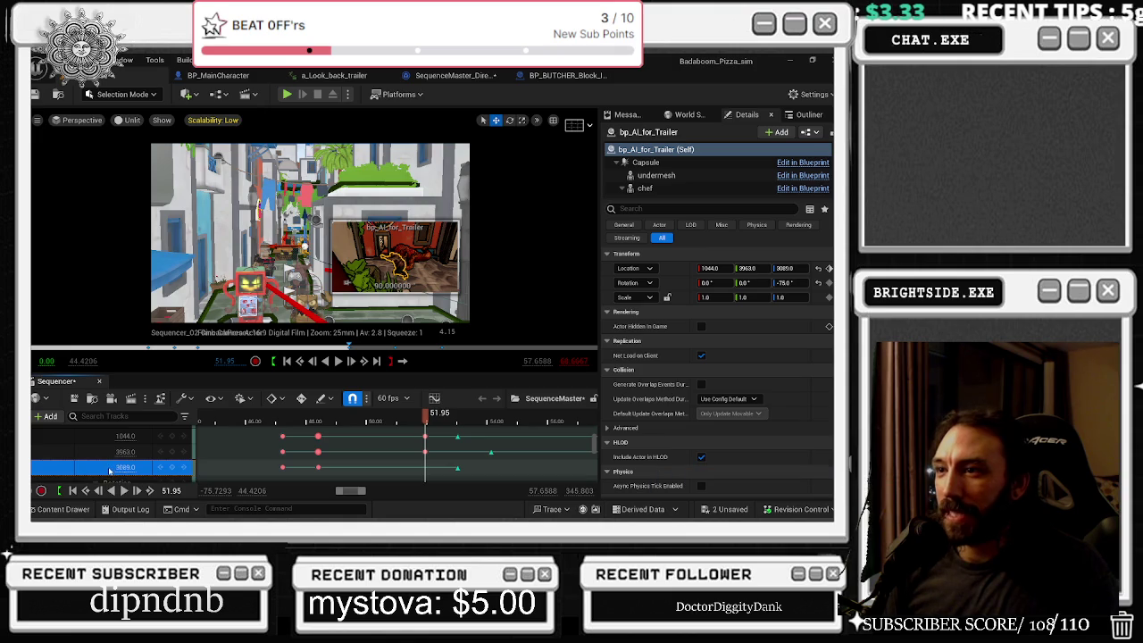
{"action": "left_click_drag", "start_coordinate": [425, 413], "coordinate": [280, 415]}
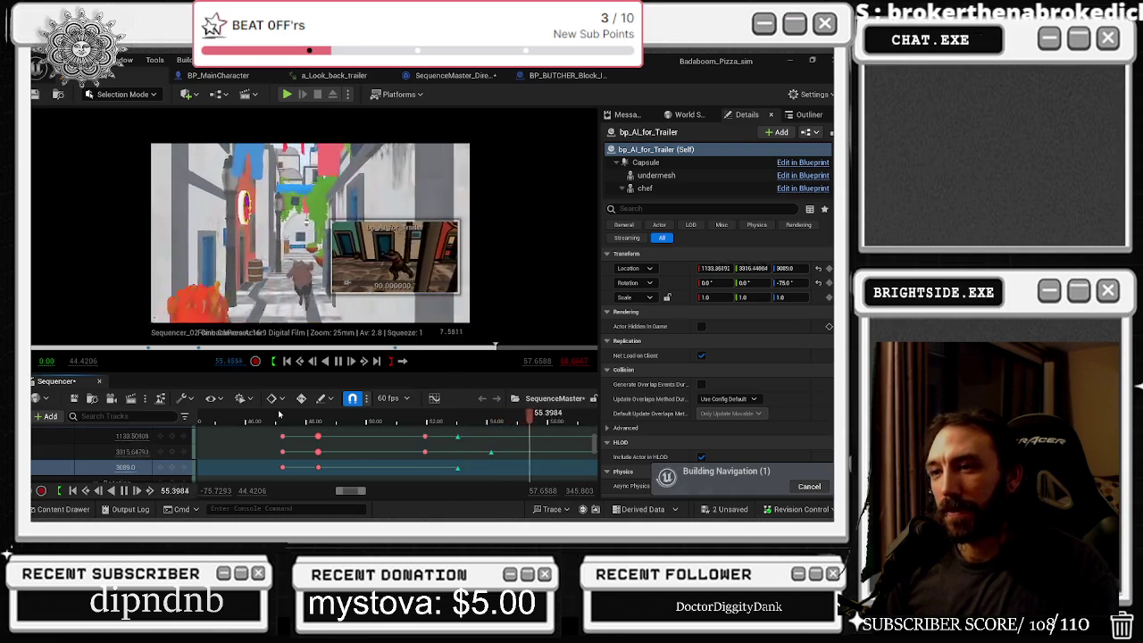
{"action": "left_click", "coordinate": [231, 413]}
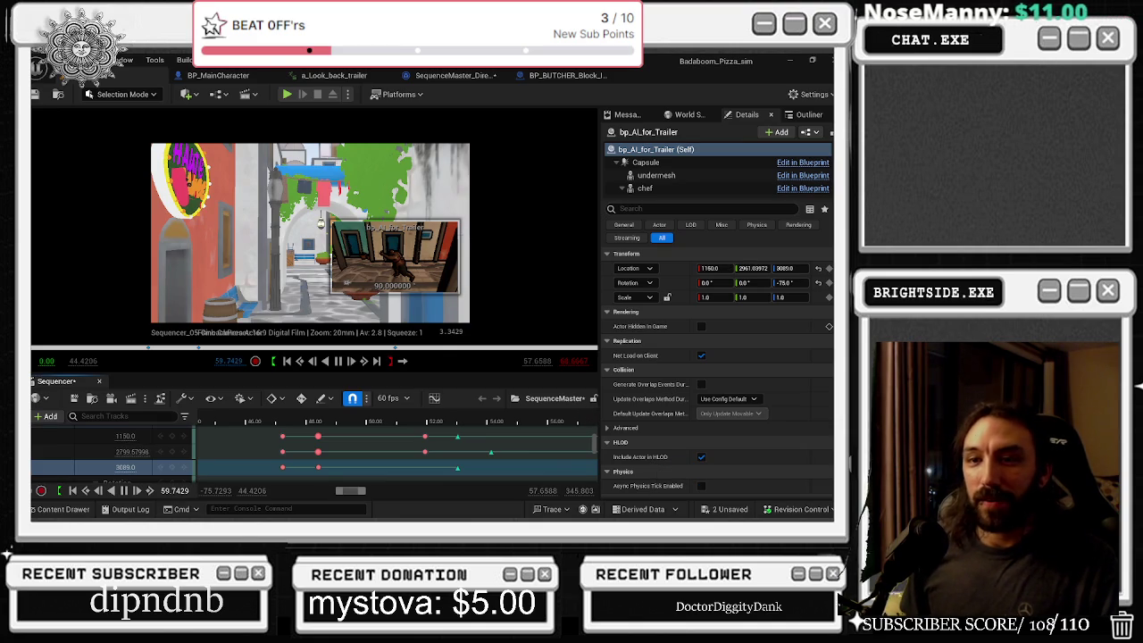
{"action": "left_click", "coordinate": [59, 491]}
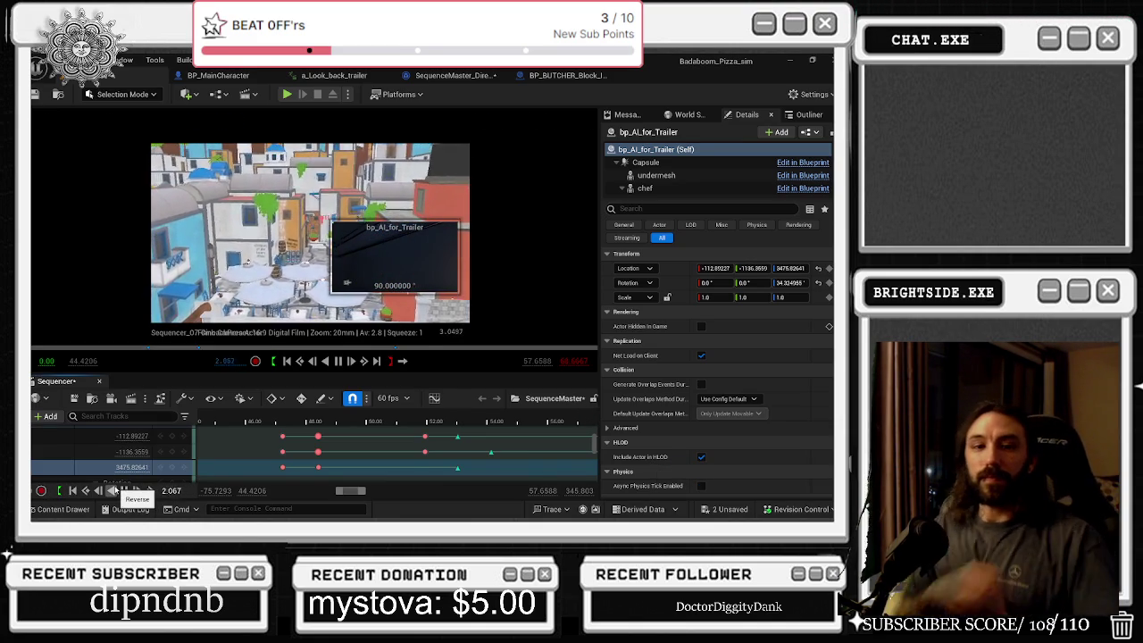
{"action": "key", "text": "alt+Tab"}
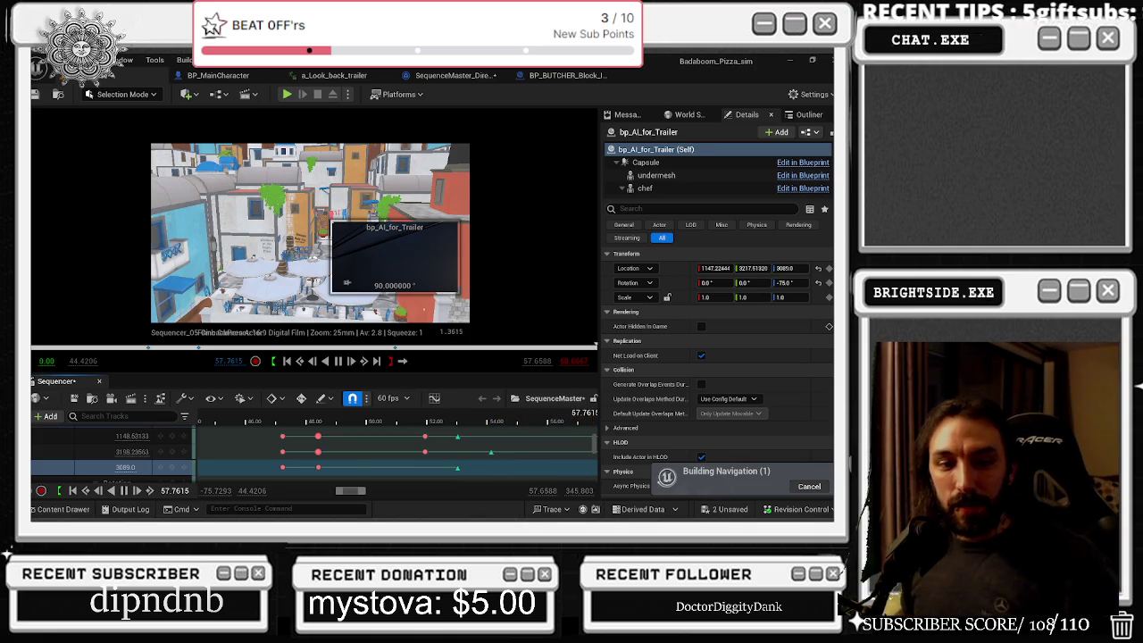
- Stop playback, save the Showcase level via Save Selected, and minimize the editor
{"action": "left_click", "coordinate": [271, 417]}
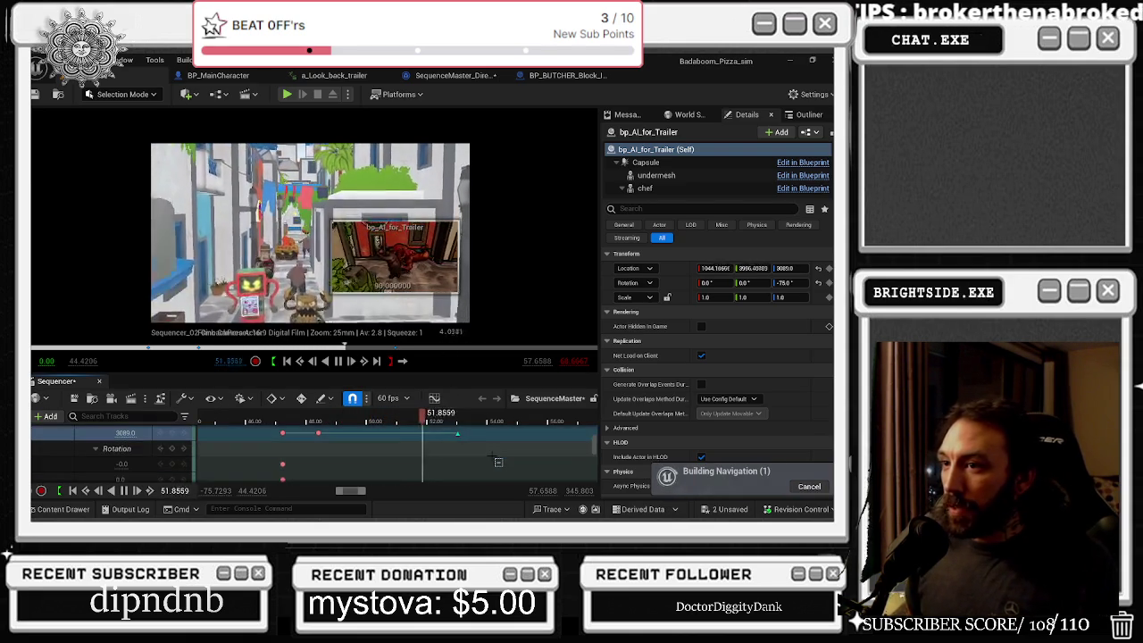
{"action": "scroll", "coordinate": [494, 460], "scroll_direction": "down", "scroll_amount": 3}
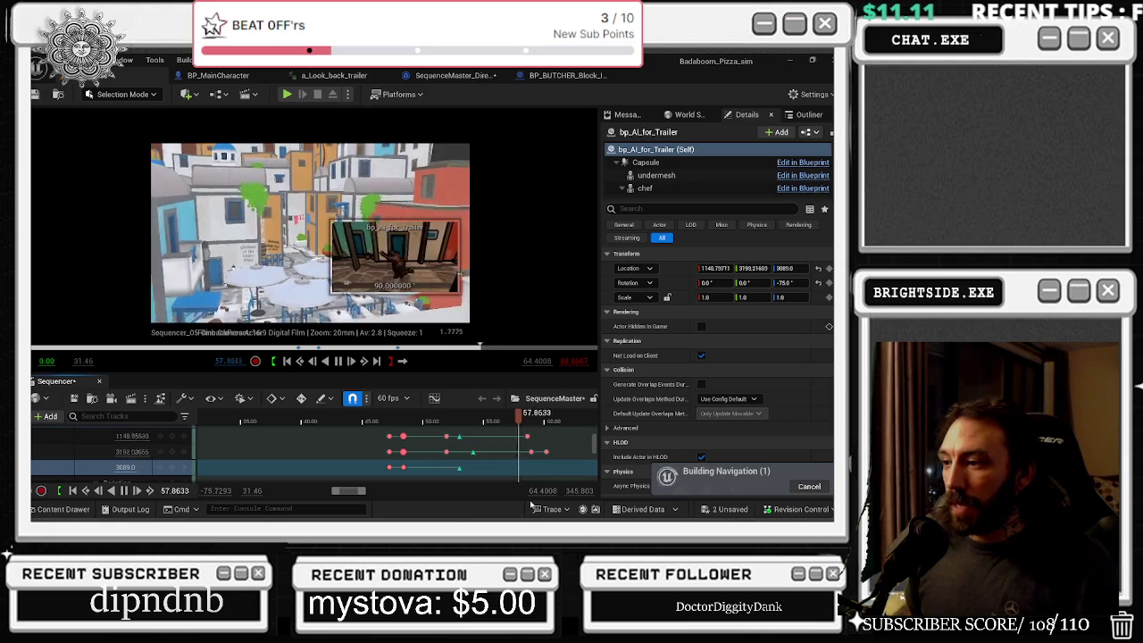
{"action": "key", "text": "space"}
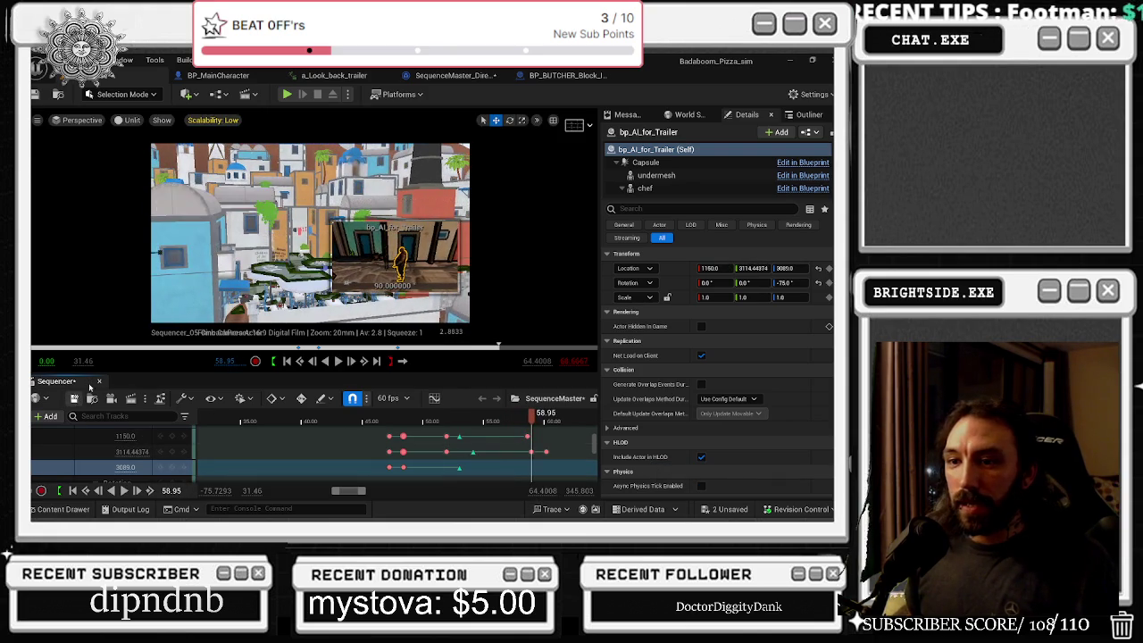
{"action": "left_click", "coordinate": [730, 509]}
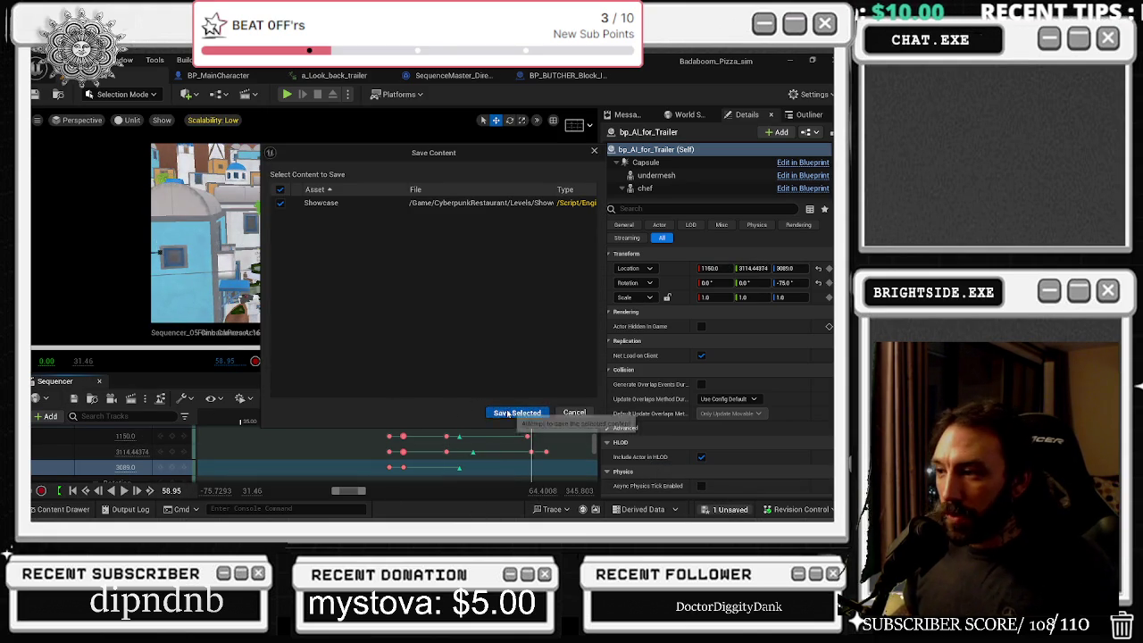
{"action": "left_click", "coordinate": [509, 411]}
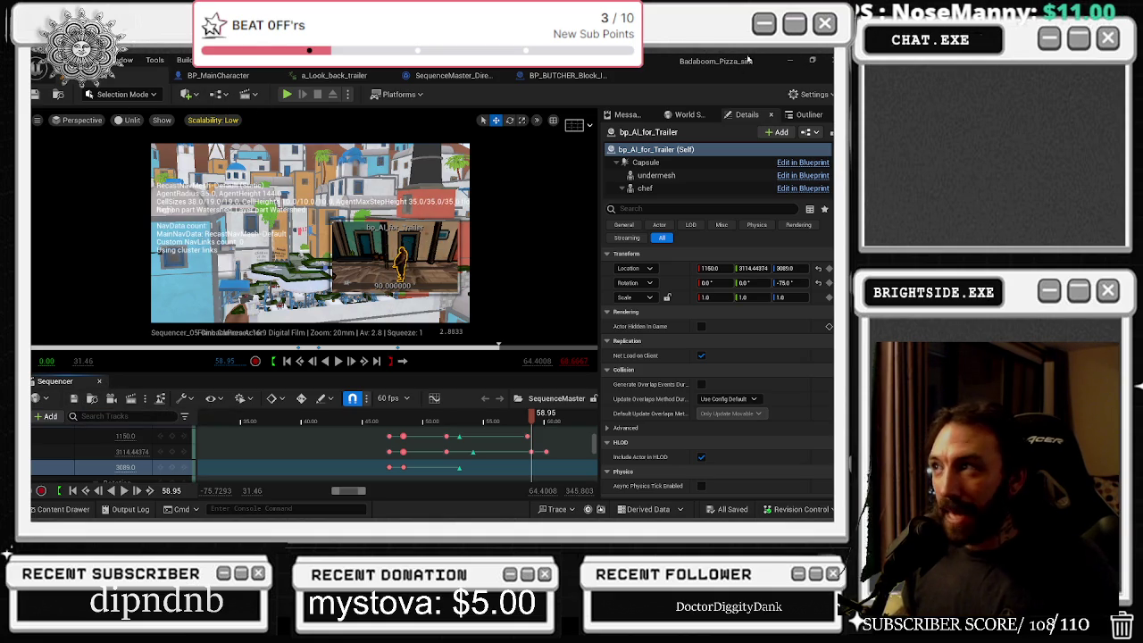
{"action": "left_click", "coordinate": [791, 62]}
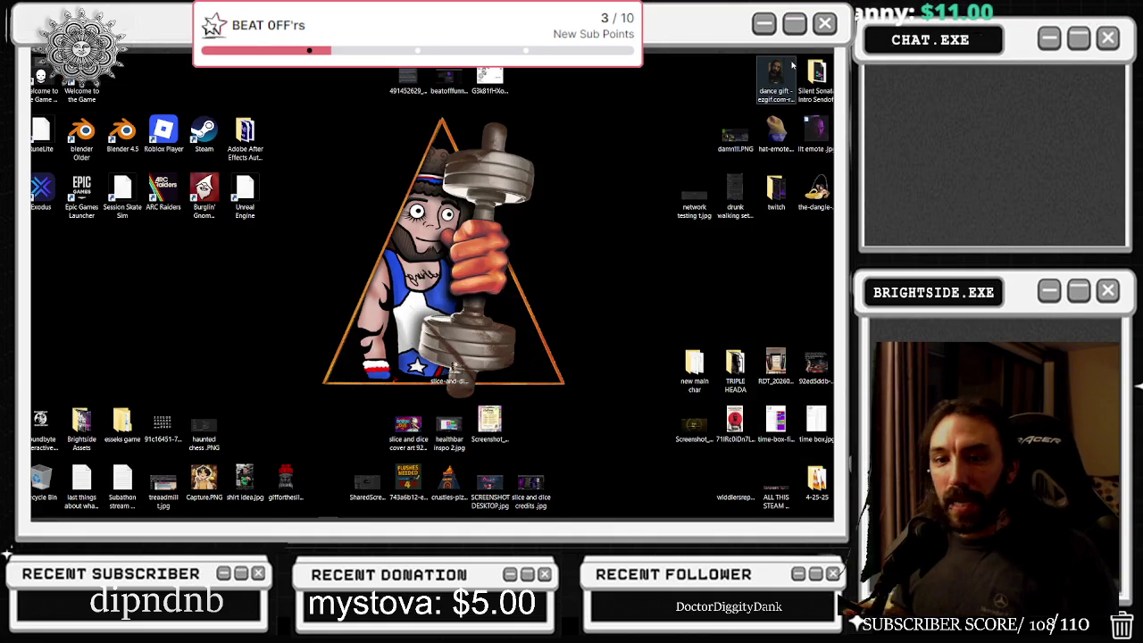